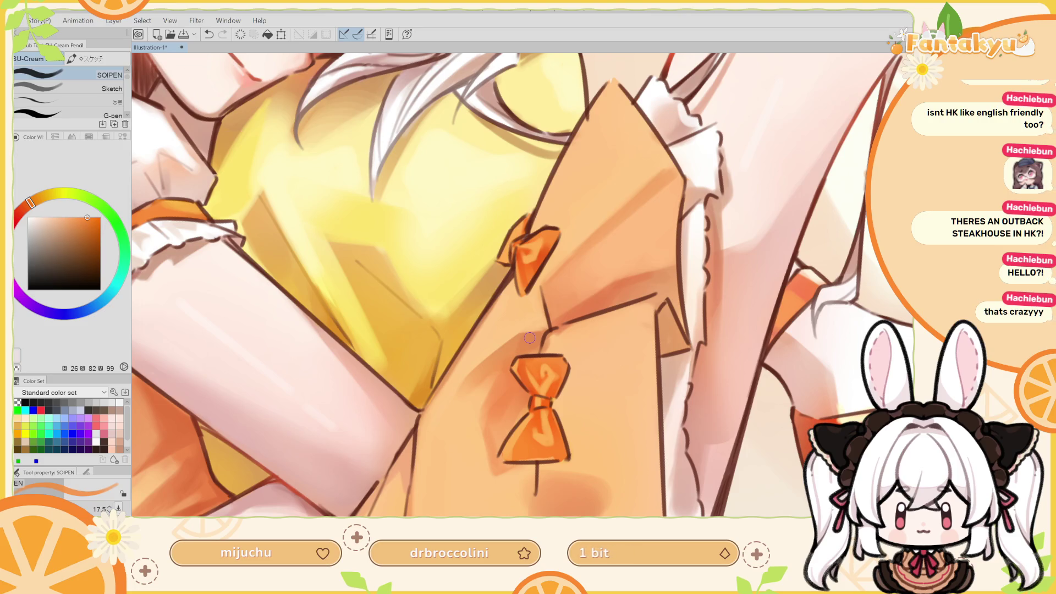
Sample the bow's deeper and lighter oranges, adjust the SOIPEN brush size, and test a small stroke
alt+click(537, 399)
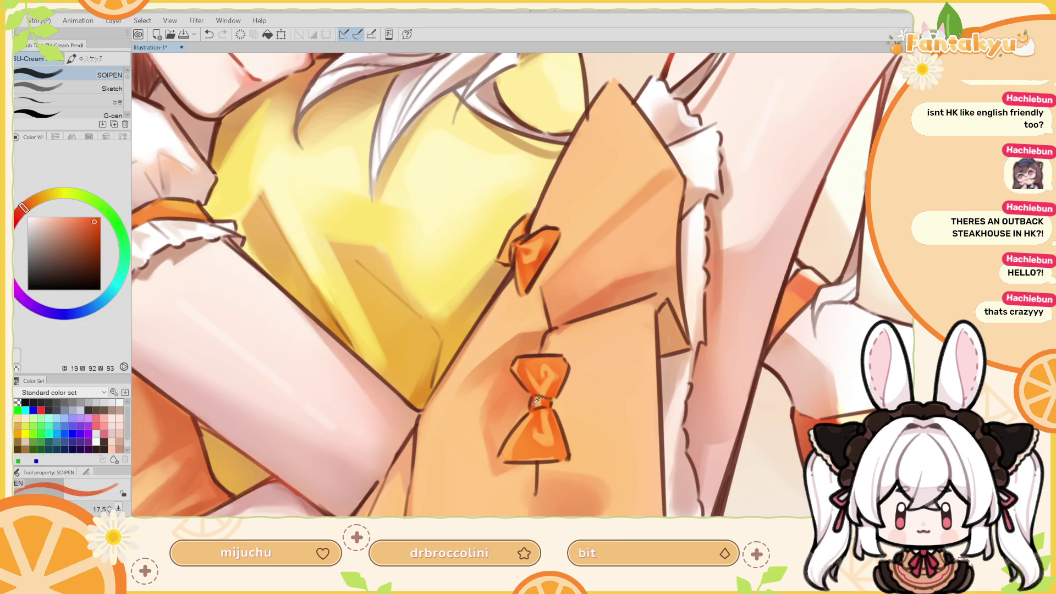
drag(542, 400, 534, 397)
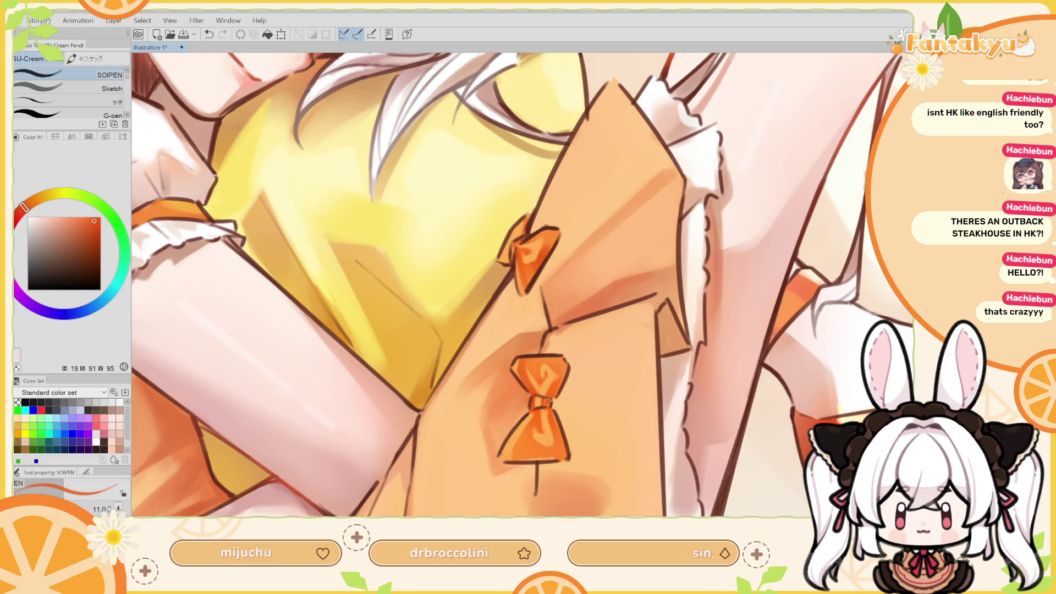
alt+click(538, 408)
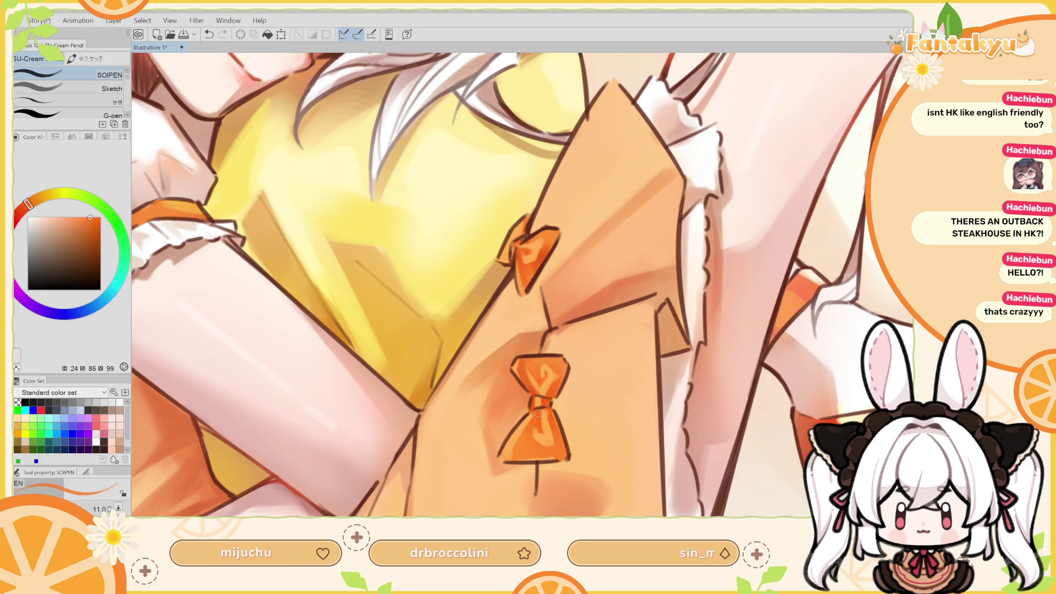
drag(537, 422, 537, 413)
click(536, 413)
key(ctrl+z)
click(536, 413)
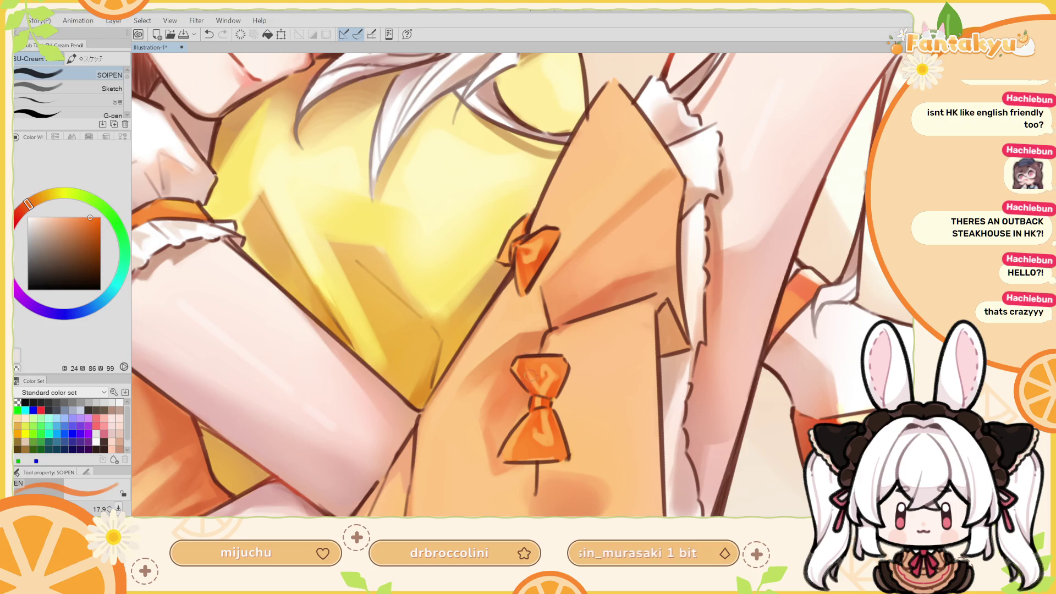
Paint a lighter orange highlight up the lower bow's lower lobe, comparing it with undo/redo
alt+click(543, 436)
drag(541, 429, 532, 407)
key(ctrl+y)
key(ctrl+z)
key(ctrl+y)
key(ctrl+z)
key(ctrl+y)
key(ctrl+z)
key(ctrl+y)
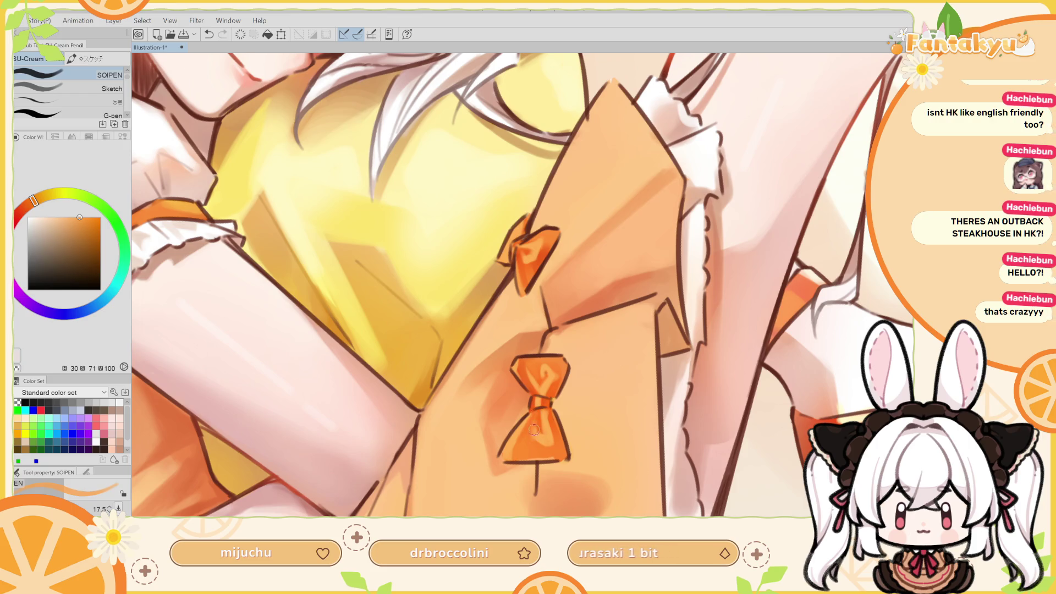
key(ctrl+z)
Add mid-orange across the lower lobe, try marks near the knot, and check the mirrored view
alt+click(536, 437)
key(ctrl+y)
alt+click(533, 448)
mouse_move(528, 451)
mouse_down()
mouse_move(520, 459)
mouse_move(561, 456)
mouse_up()
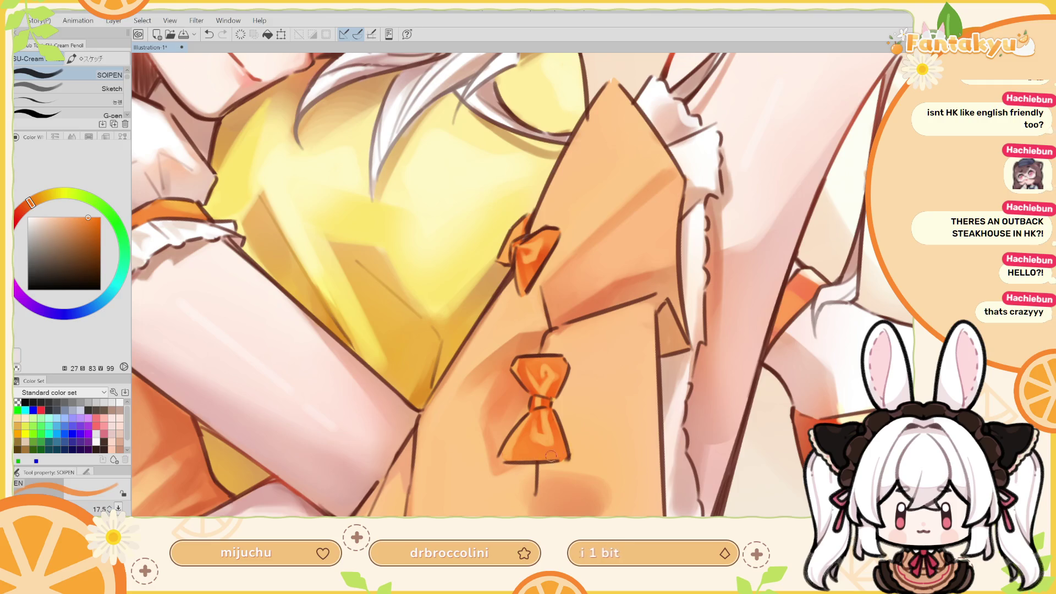
alt+click(553, 419)
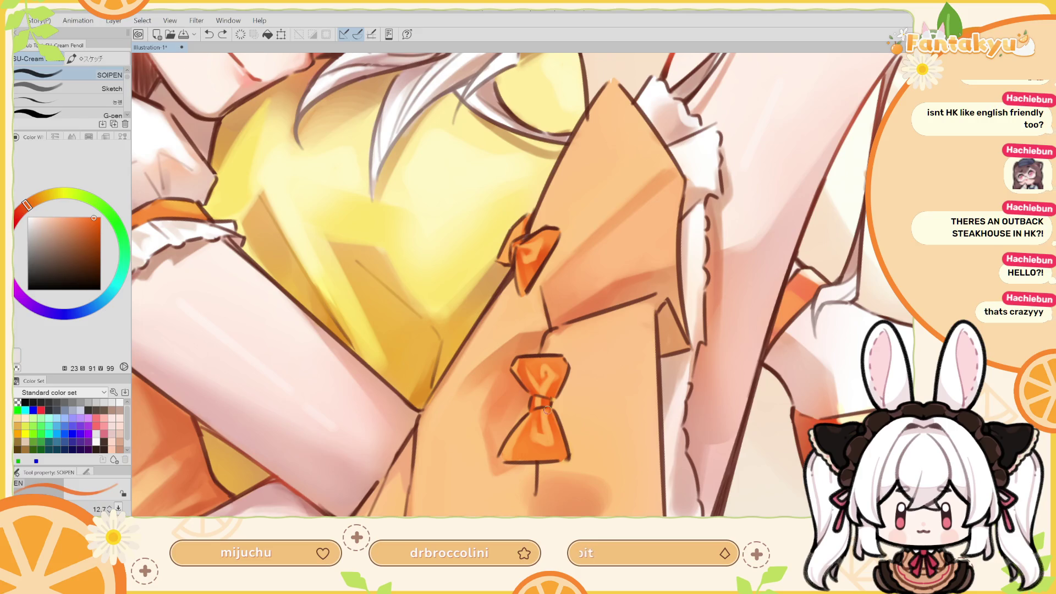
key(ctrl+z)
drag(547, 415, 547, 419)
key(ctrl+z)
key(h)
mouse_move(476, 392)
mouse_down()
mouse_move(519, 374)
mouse_move(592, 402)
mouse_move(598, 333)
mouse_move(517, 272)
mouse_up()
key(ctrl+z)
alt+click(587, 421)
Enlarge the SOIPEN brush and paint a light orange highlight on the centre bow's left wing
key(r)
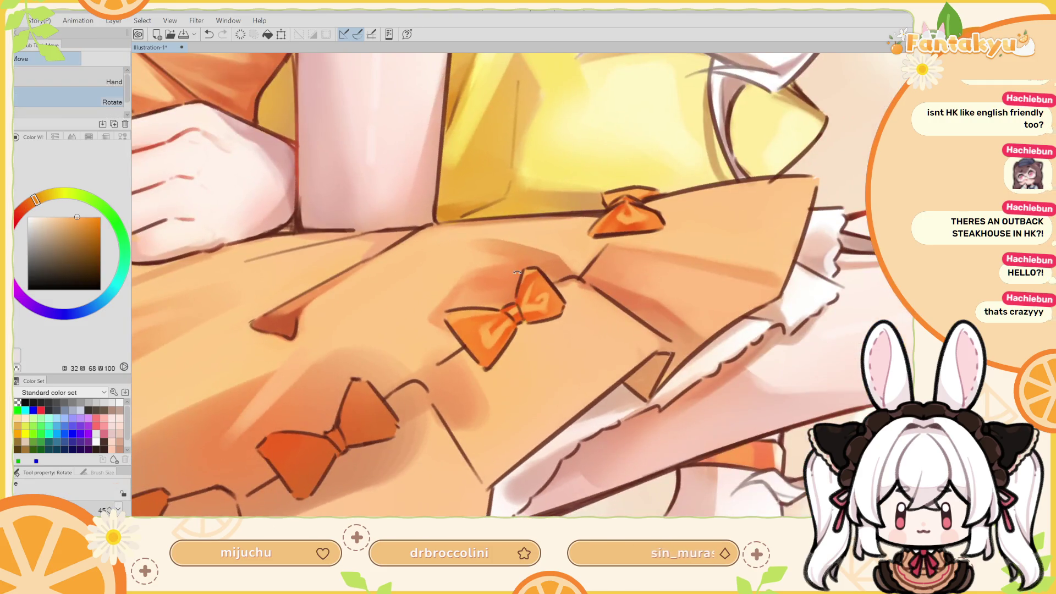
key(p)
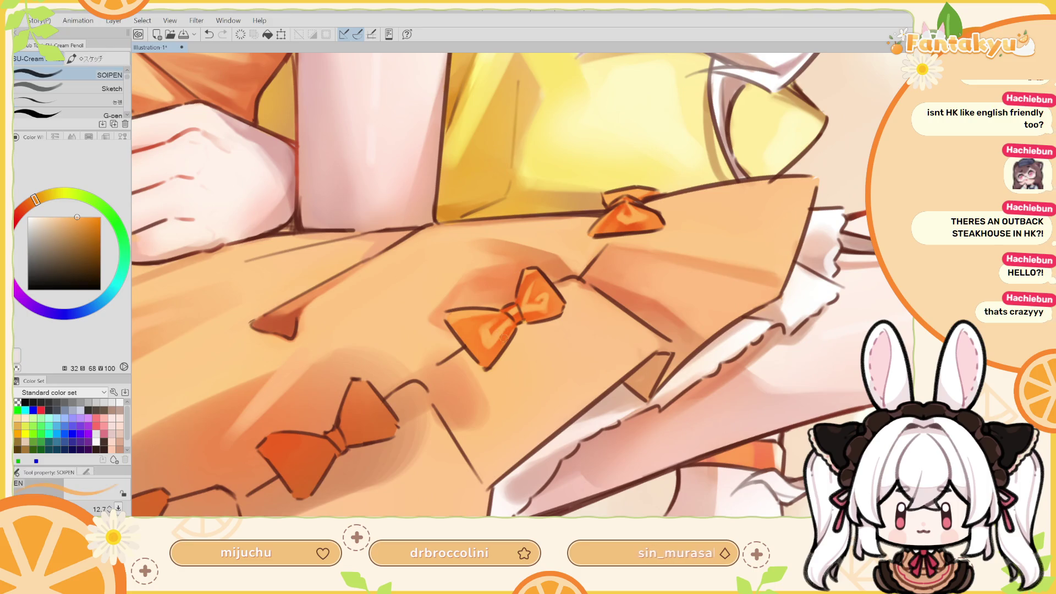
drag(495, 360, 489, 341)
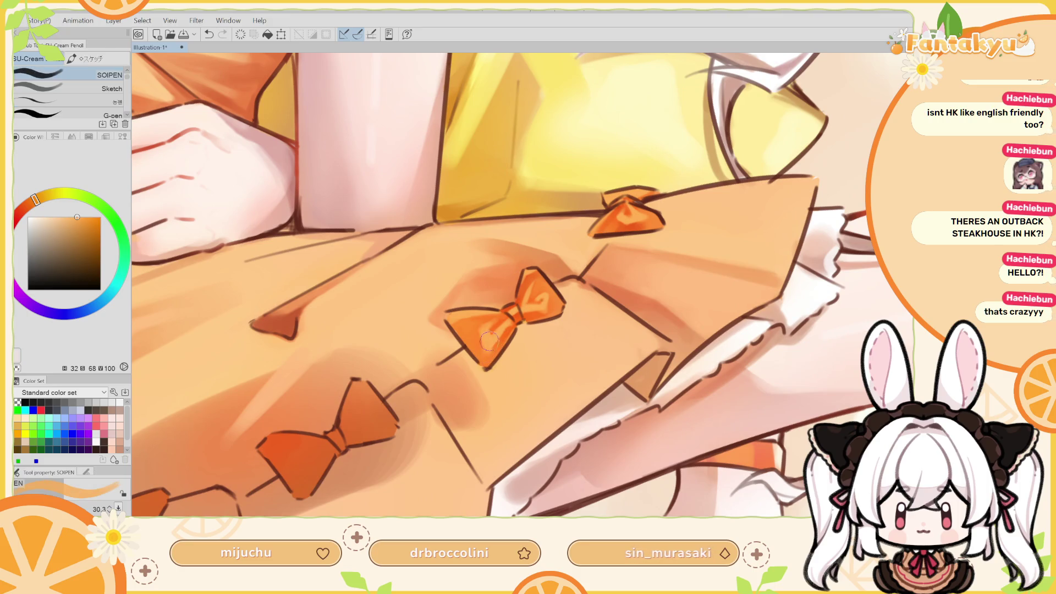
alt+click(482, 337)
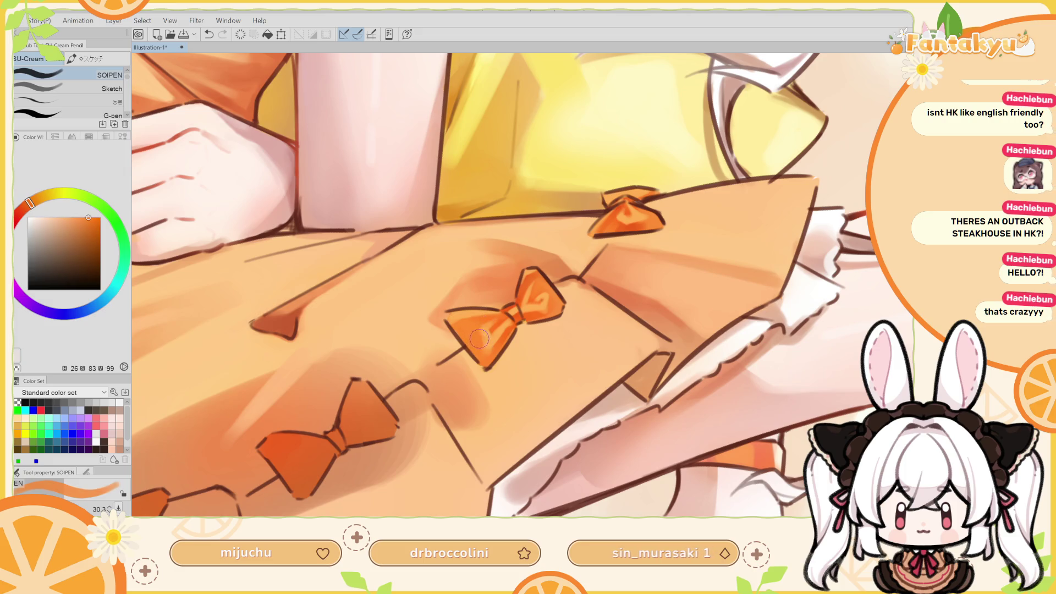
drag(474, 334, 475, 356)
alt+click(487, 333)
key(bracketleft)
key(ctrl+z)
key(ctrl+y)
key(ctrl+z)
key(ctrl+y)
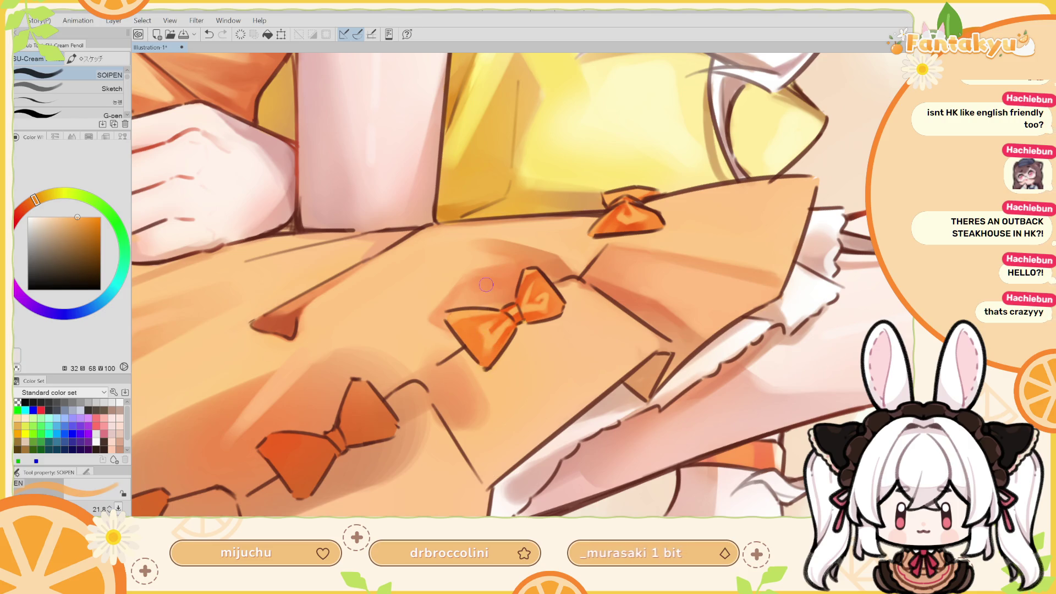
Check the bow in mirrored view, resample lighter and darker oranges, and shrink the brush
key(h)
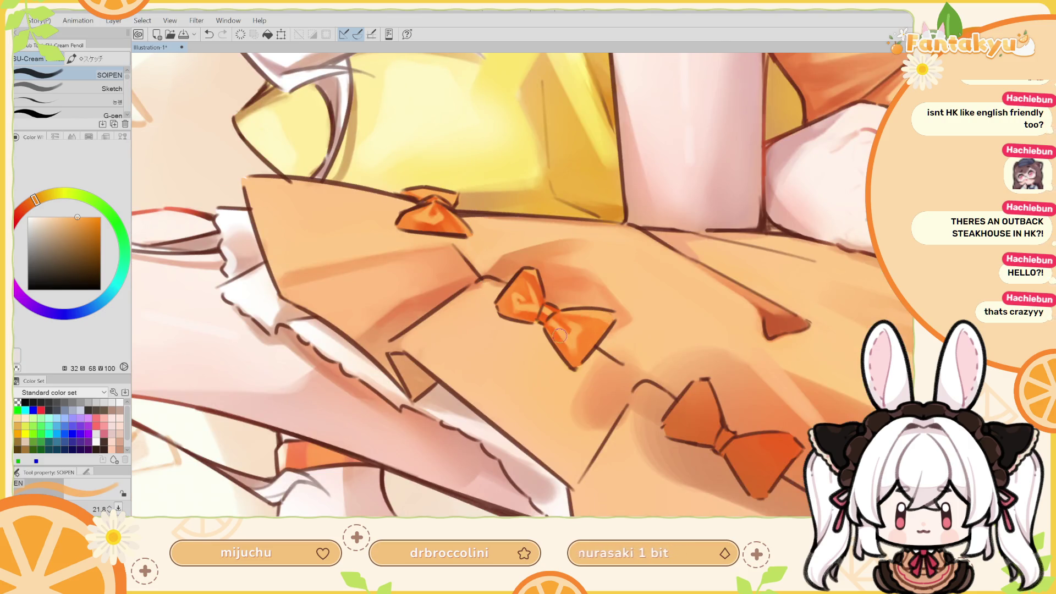
alt+click(559, 335)
drag(526, 278, 558, 335)
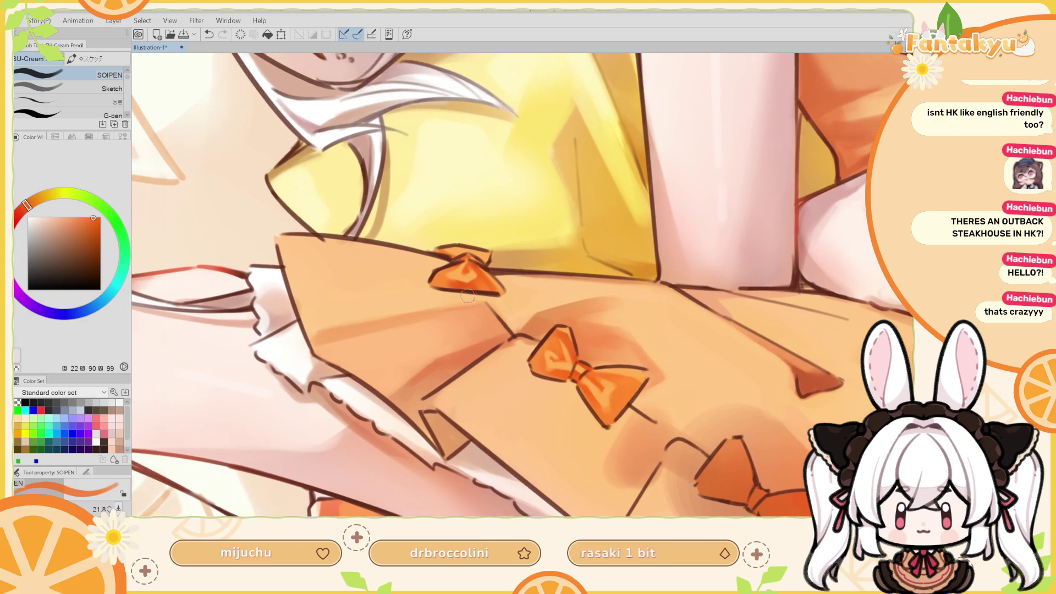
alt+click(578, 386)
drag(579, 386, 566, 361)
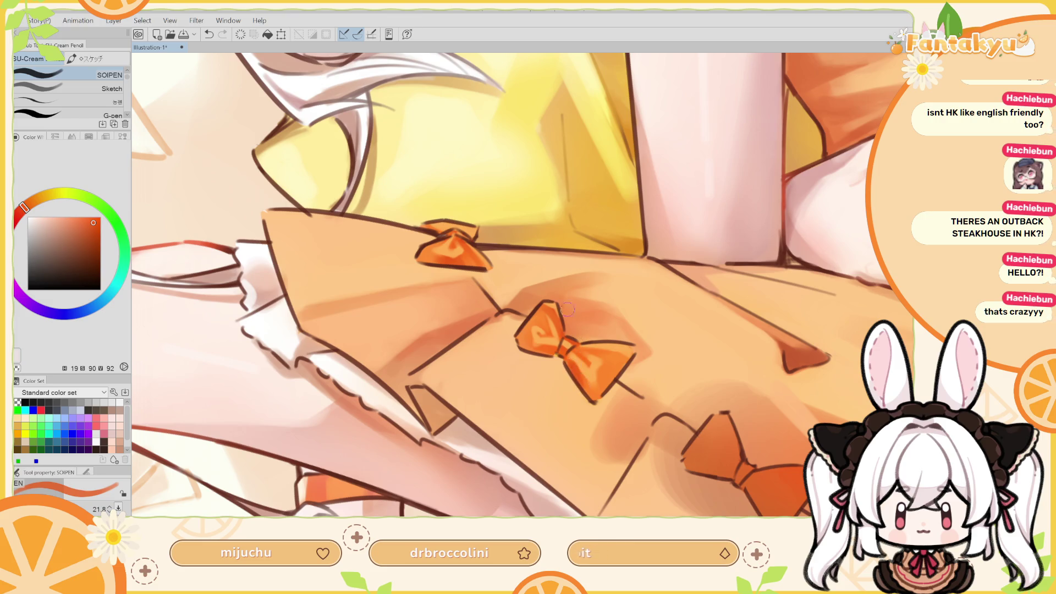
key(h)
key(bracketleft)
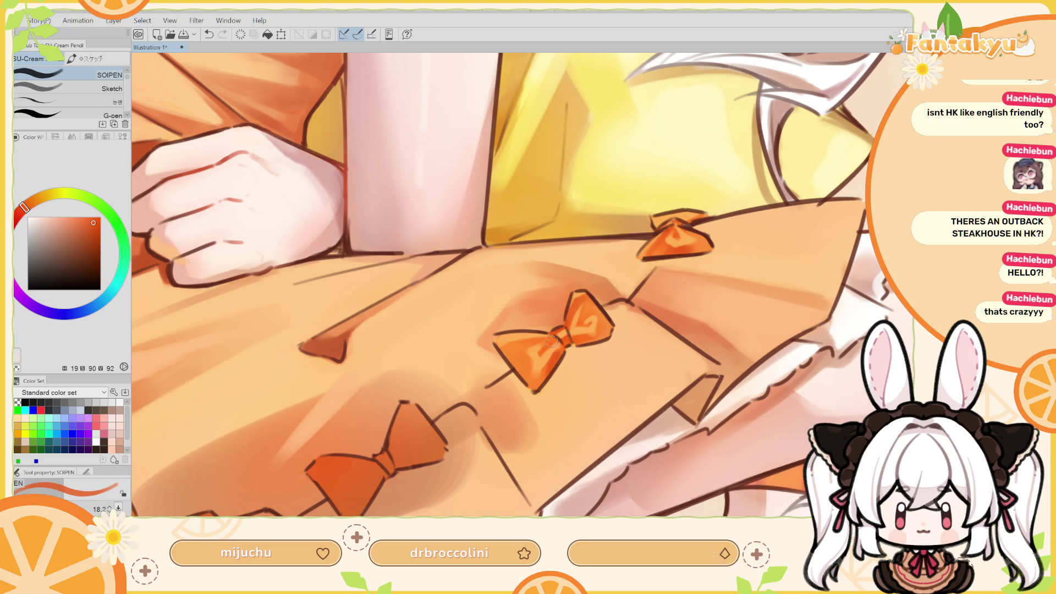
key(bracketleft)
key(bracketleft)
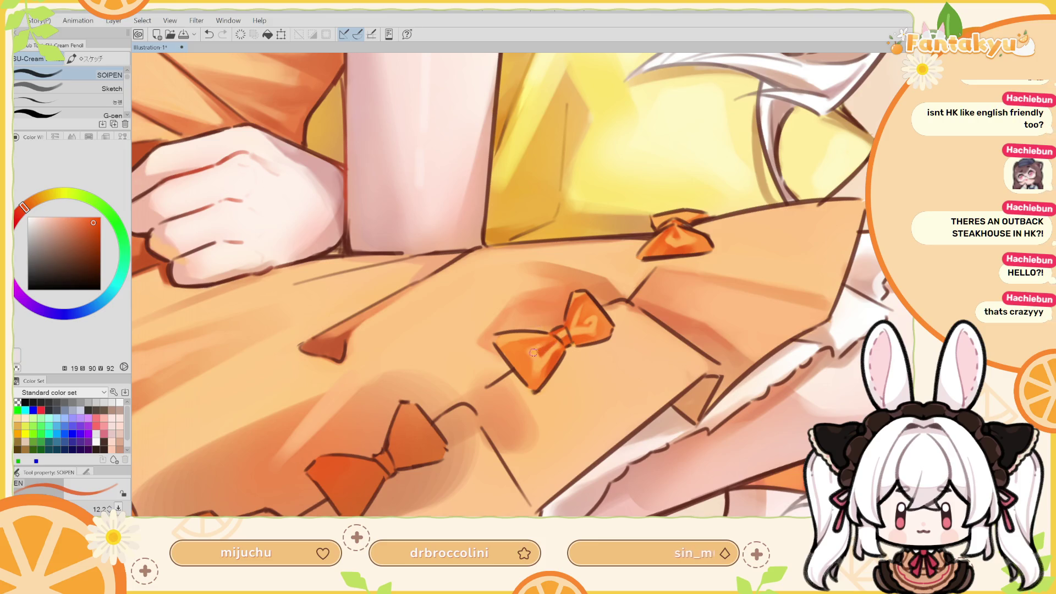
alt+click(533, 352)
drag(533, 352, 529, 365)
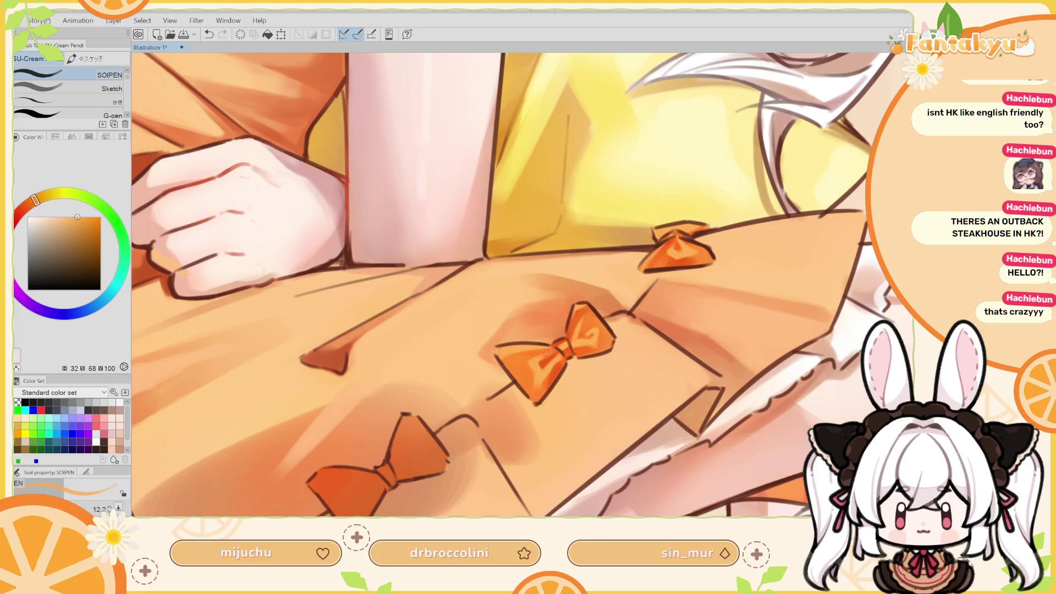
Compare the bow with and without the new light stroke, keep it, and rotate the view about 45 degrees
key(ctrl+y)
key(ctrl+z)
key(ctrl+y)
key(ctrl+z)
key(ctrl+y)
key(ctrl+z)
key(ctrl+y)
key(ctrl+z)
key(ctrl+y)
key(r)
mouse_move(566, 367)
mouse_down()
mouse_move(524, 281)
mouse_move(517, 307)
mouse_up()
Sample light and dark oranges from the centre bow, flip the canvas, and shrink the brush
alt+click(524, 370)
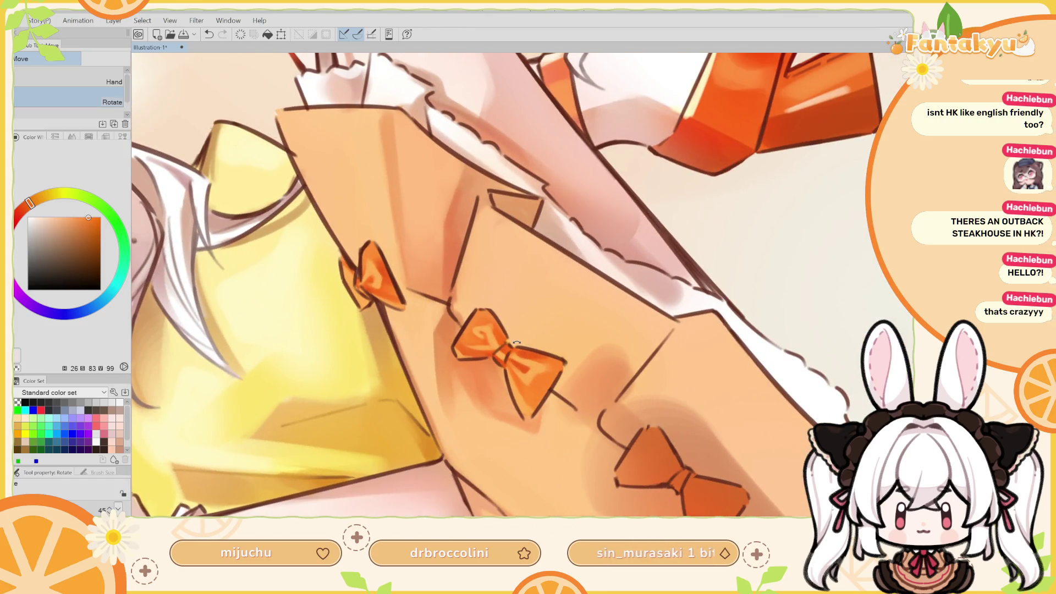
key(p)
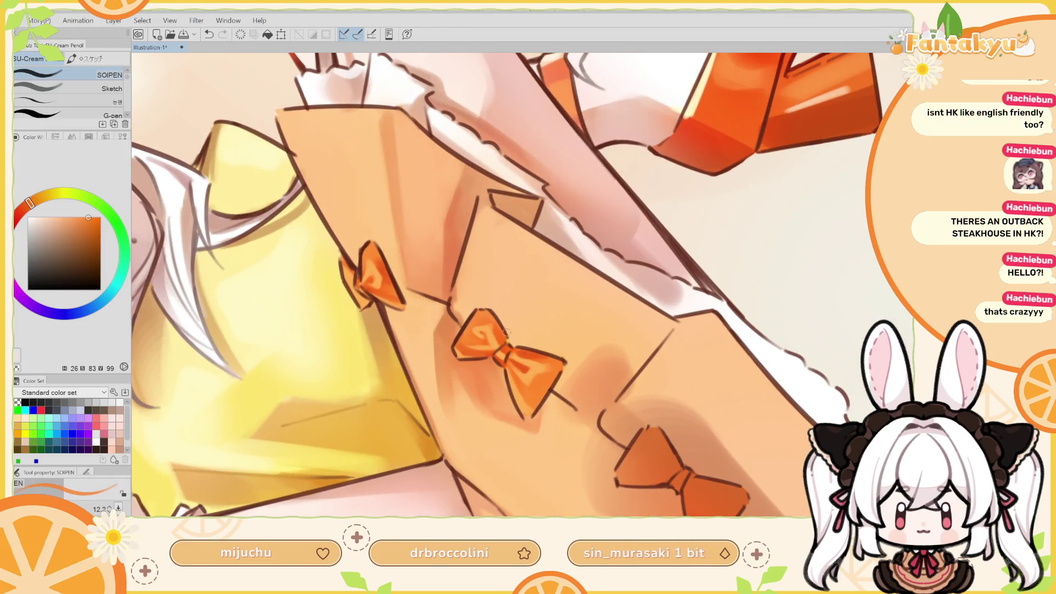
alt+click(531, 385)
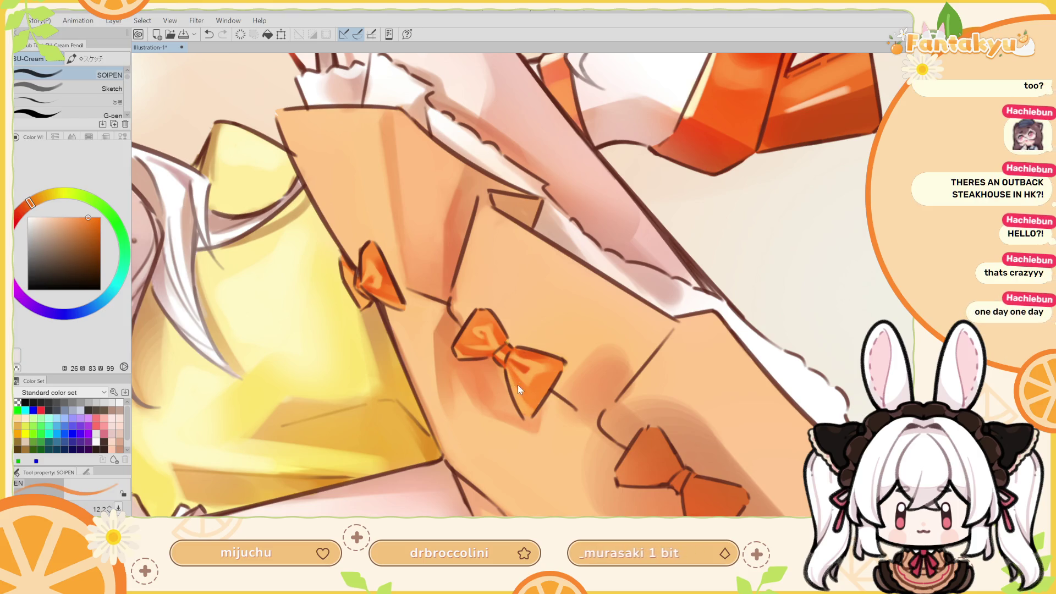
alt+click(526, 392)
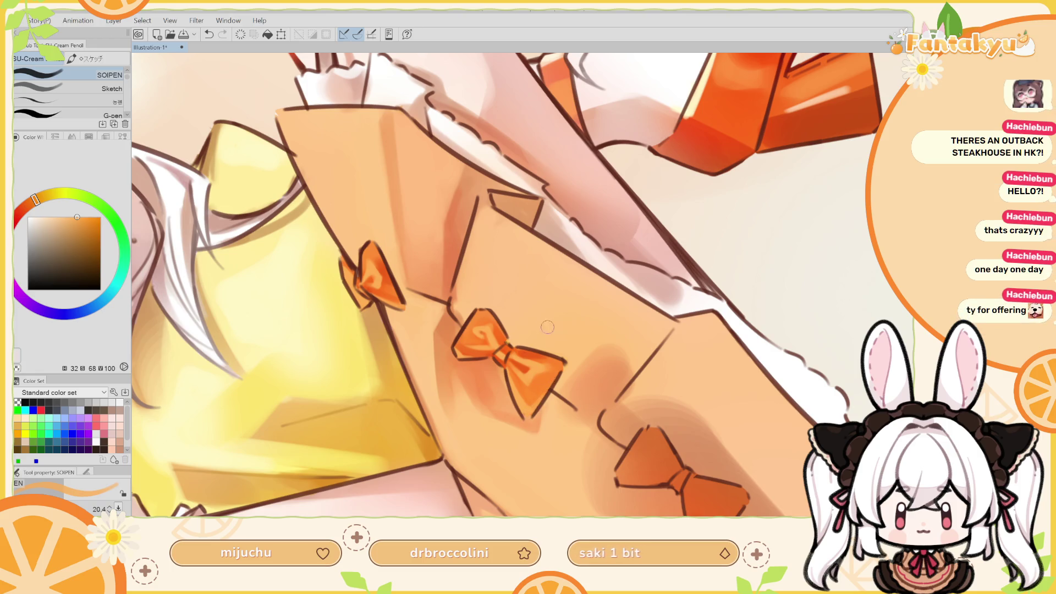
alt+click(528, 355)
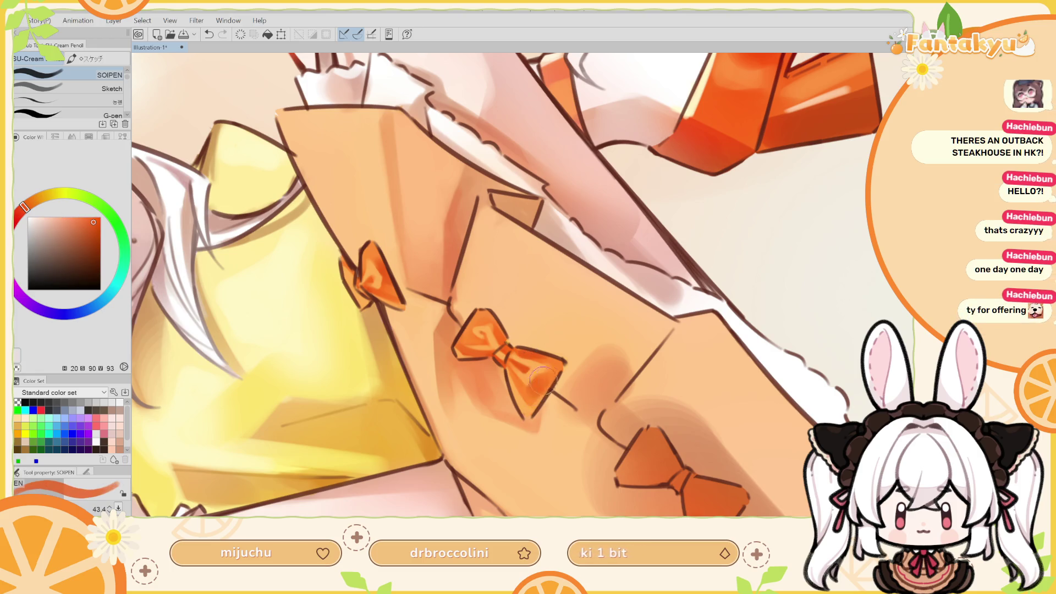
key(h)
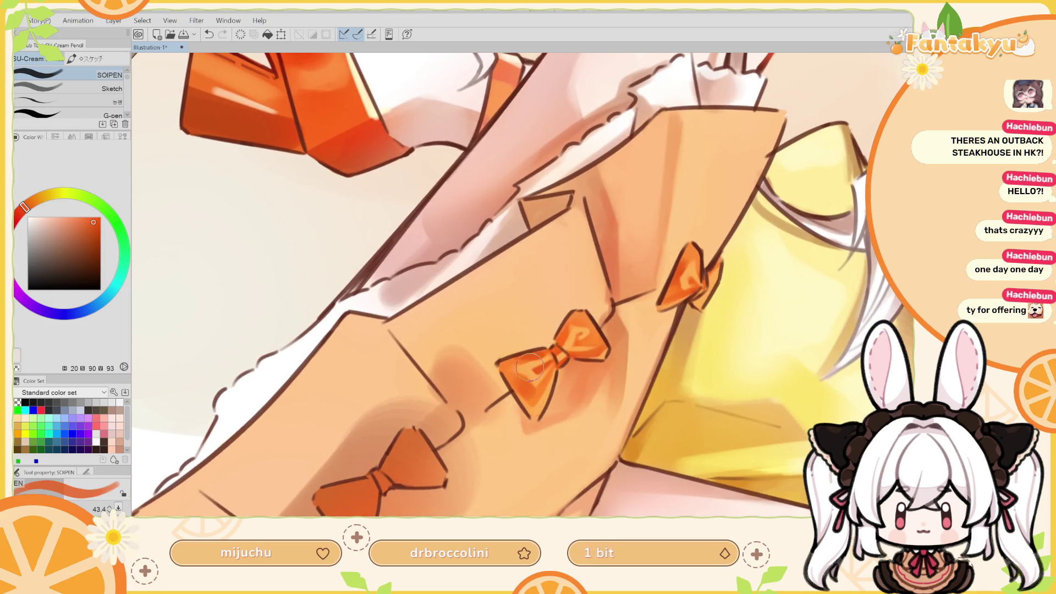
key(bracketleft)
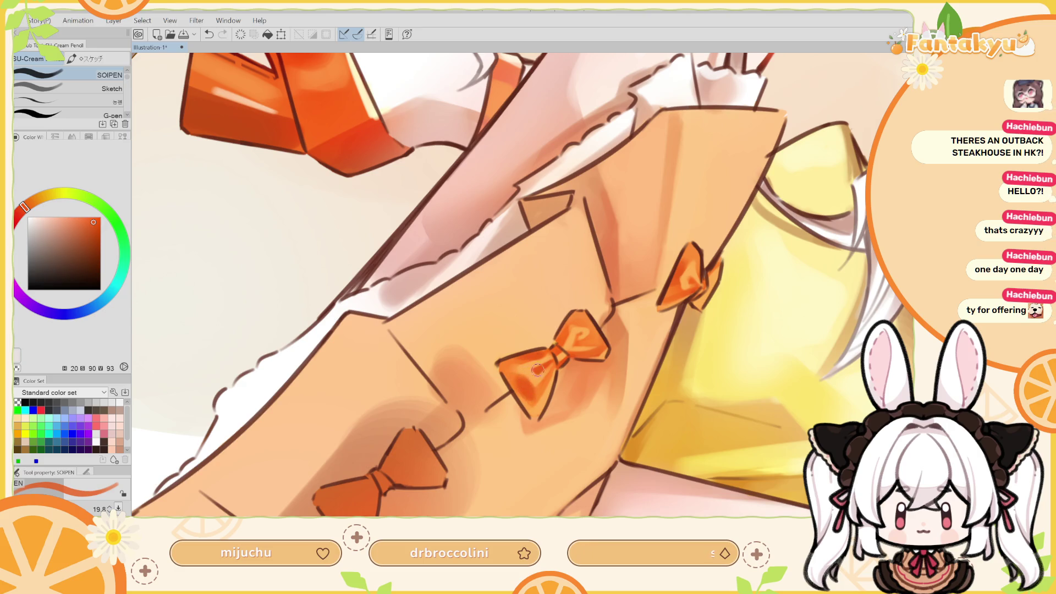
Paint a light curling highlight stroke across the bow's upper wing, comparing with undo/redo
key(ctrl+z)
key(ctrl+y)
key(ctrl+z)
key(ctrl+y)
key(h)
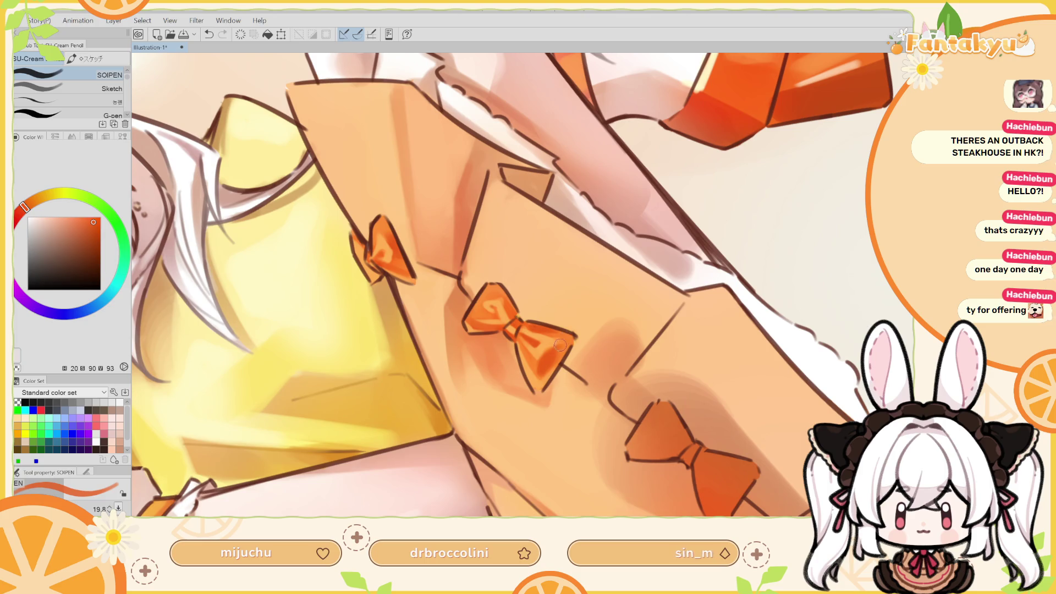
key(ctrl+z)
key(ctrl+y)
drag(518, 305, 535, 325)
key(h)
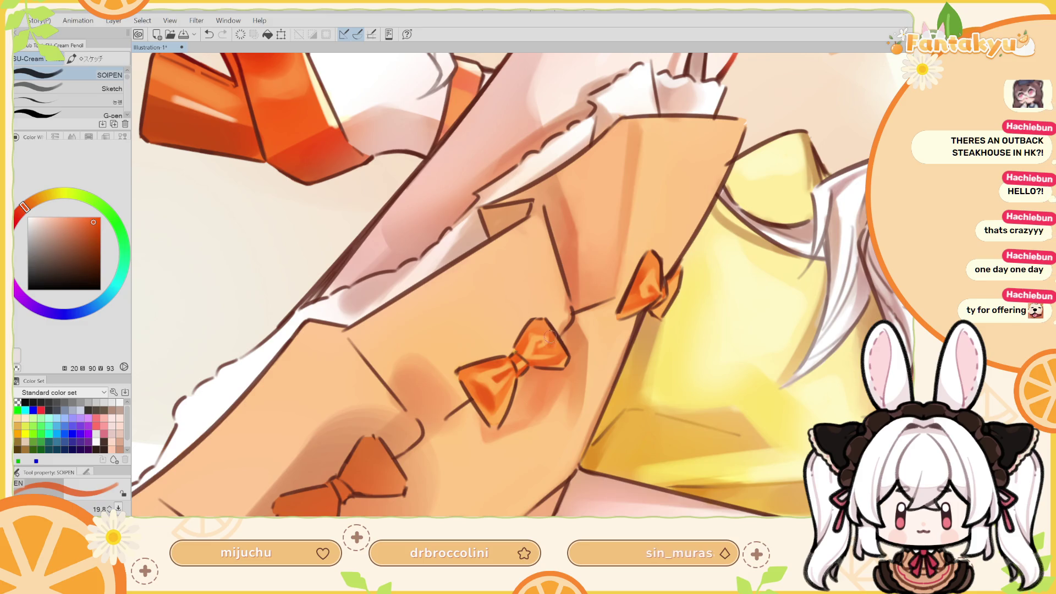
mouse_move(539, 341)
mouse_down()
mouse_move(558, 347)
mouse_move(509, 348)
mouse_up()
key(r)
alt+click(521, 354)
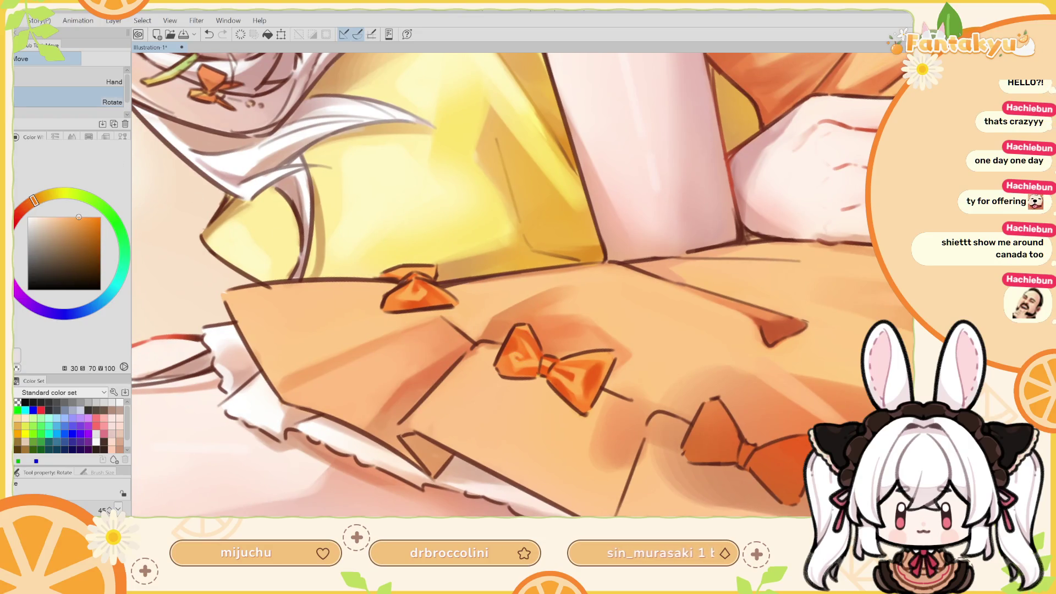
With a smaller SOIPEN, try light zigzag highlights on the middle bow's left wing, undoing the attempts
key(p)
alt+click(515, 355)
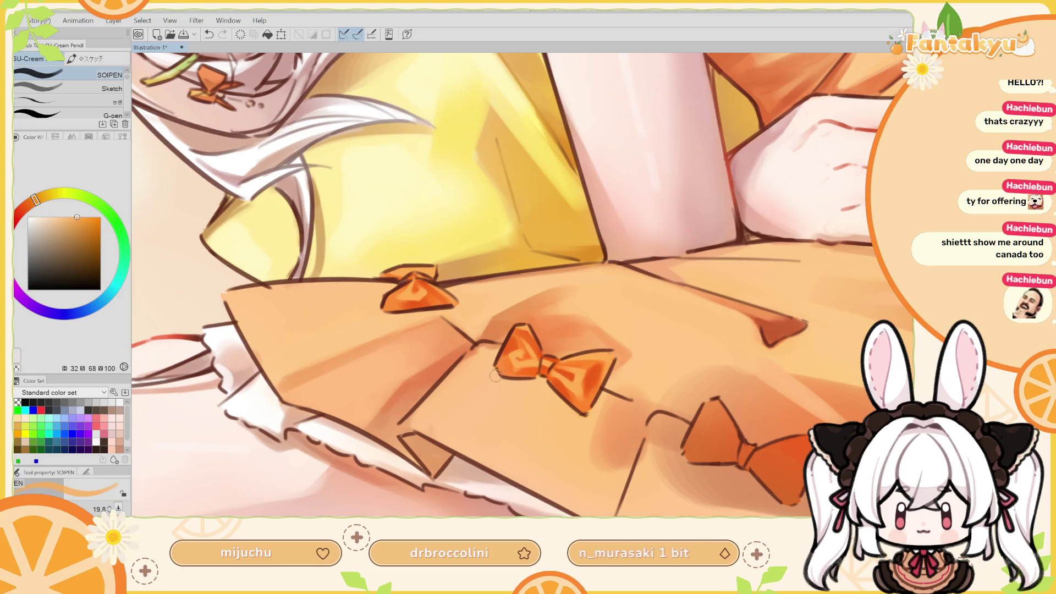
alt+click(567, 373)
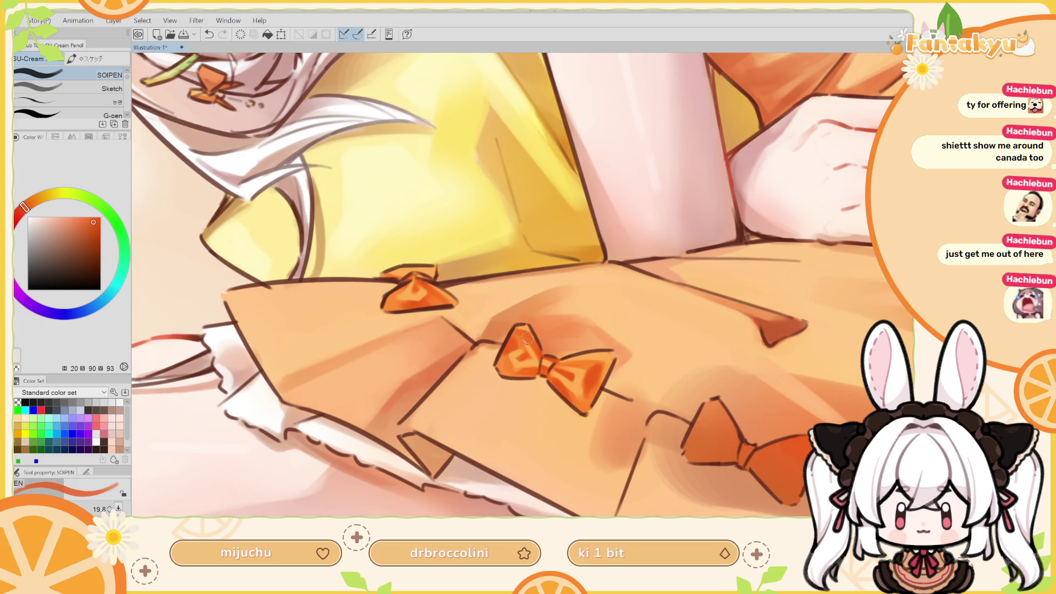
key(bracketleft)
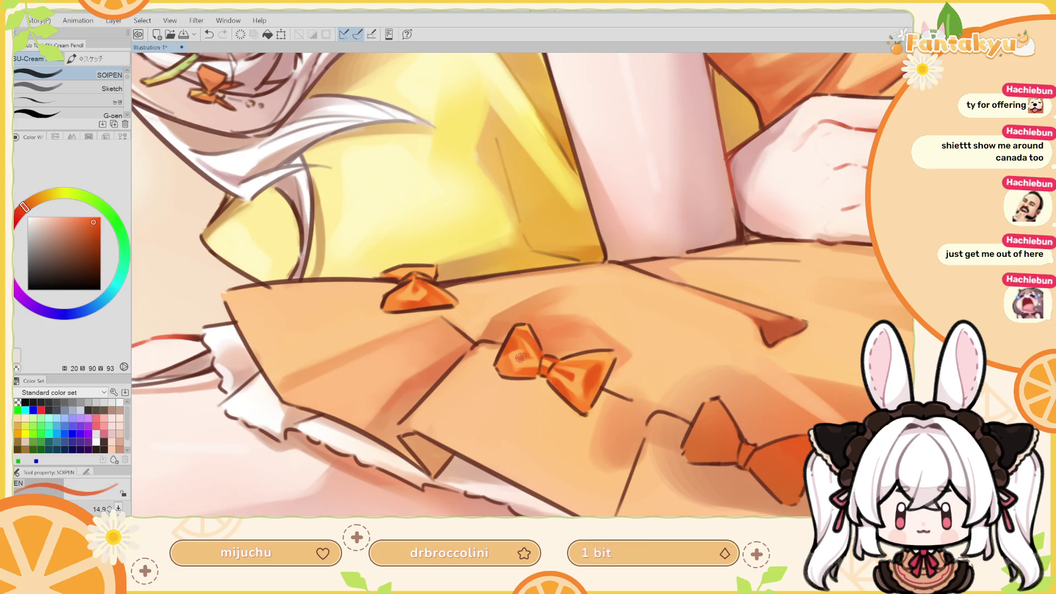
mouse_move(526, 356)
mouse_down()
mouse_move(516, 326)
mouse_move(521, 335)
mouse_up()
key(ctrl+z)
key(ctrl+z)
alt+click(519, 348)
key(ctrl+z)
drag(518, 354, 520, 366)
key(ctrl+z)
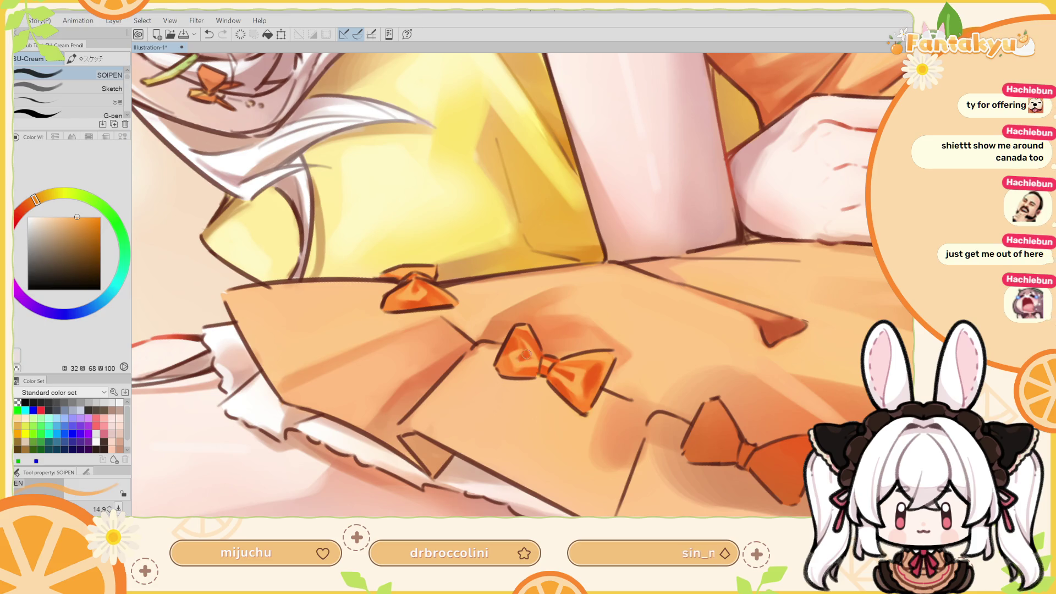
Paint a lighter highlight across the left wing, then compare deeper orange shading there
alt+click(526, 354)
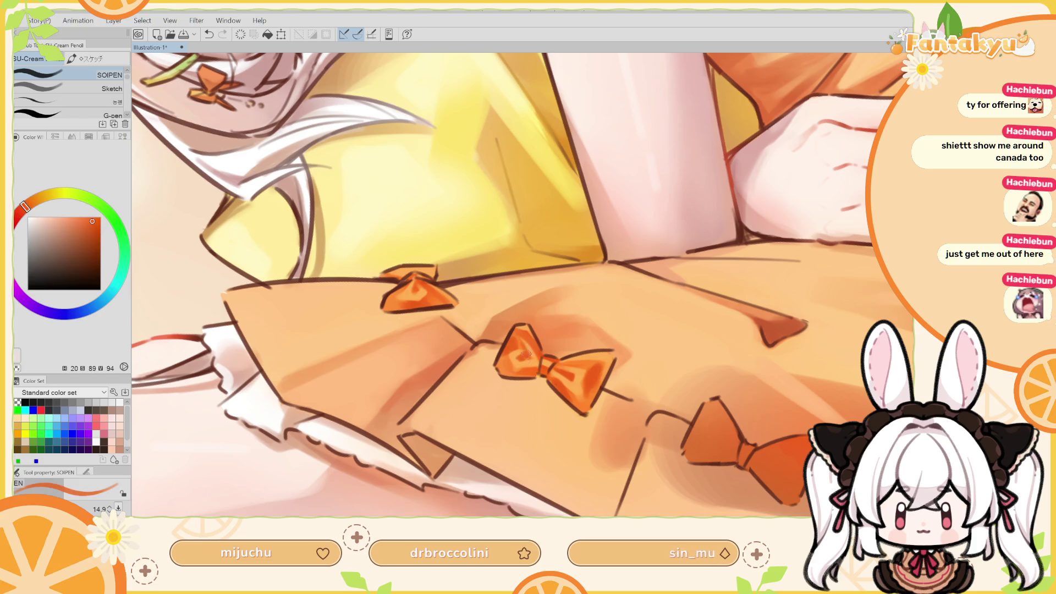
alt+click(514, 366)
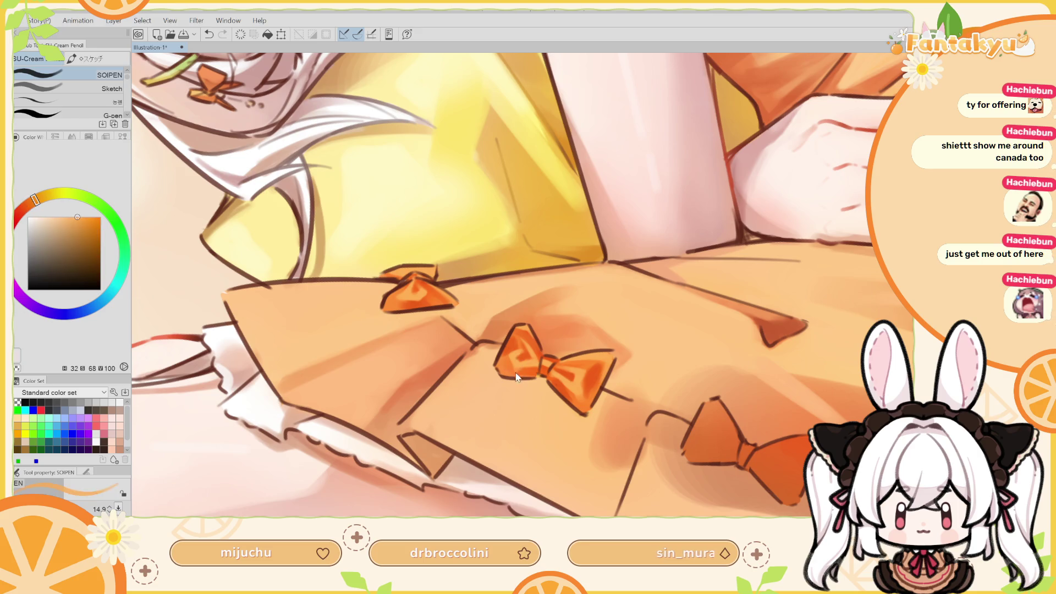
key(ctrl+z)
click(516, 365)
key(ctrl+z)
click(515, 367)
key(ctrl+z)
mouse_move(515, 360)
mouse_down()
mouse_move(529, 375)
mouse_move(520, 376)
mouse_move(538, 374)
mouse_move(506, 281)
mouse_move(481, 307)
mouse_up()
alt+click(528, 369)
key(ctrl+z)
key(ctrl+z)
key(ctrl+z)
alt+click(481, 307)
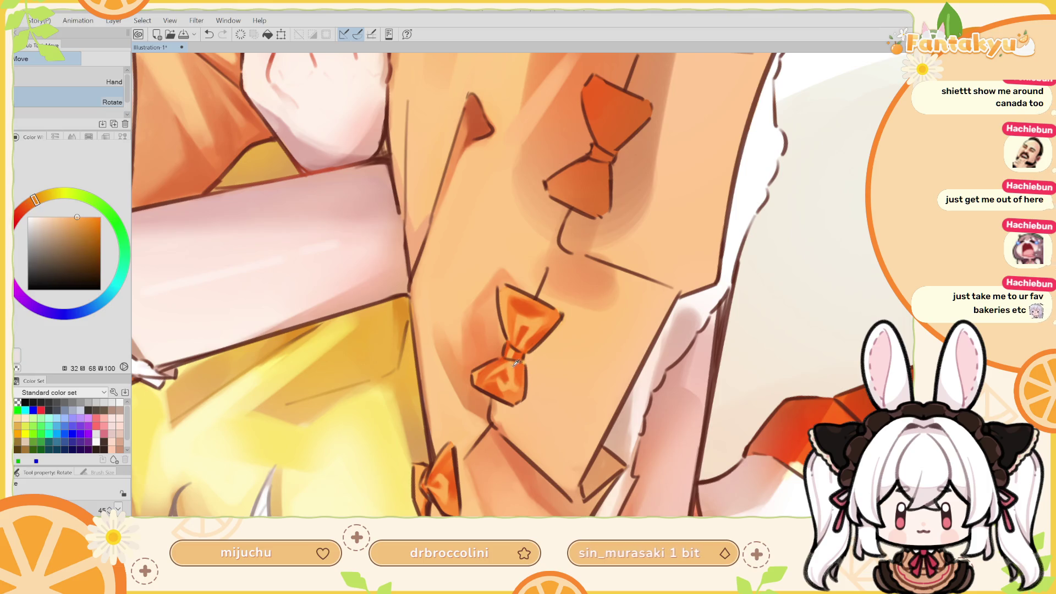
Shrink the SOIPEN brush, sample the deeper orange, check mirrored view, and pan to centre the bows
key(p)
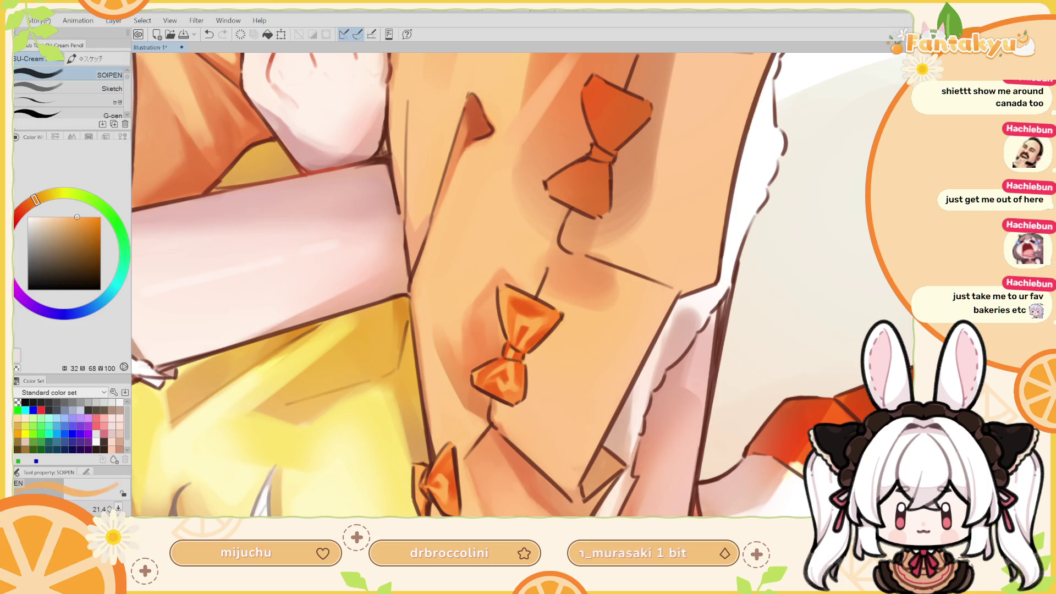
key(bracketleft)
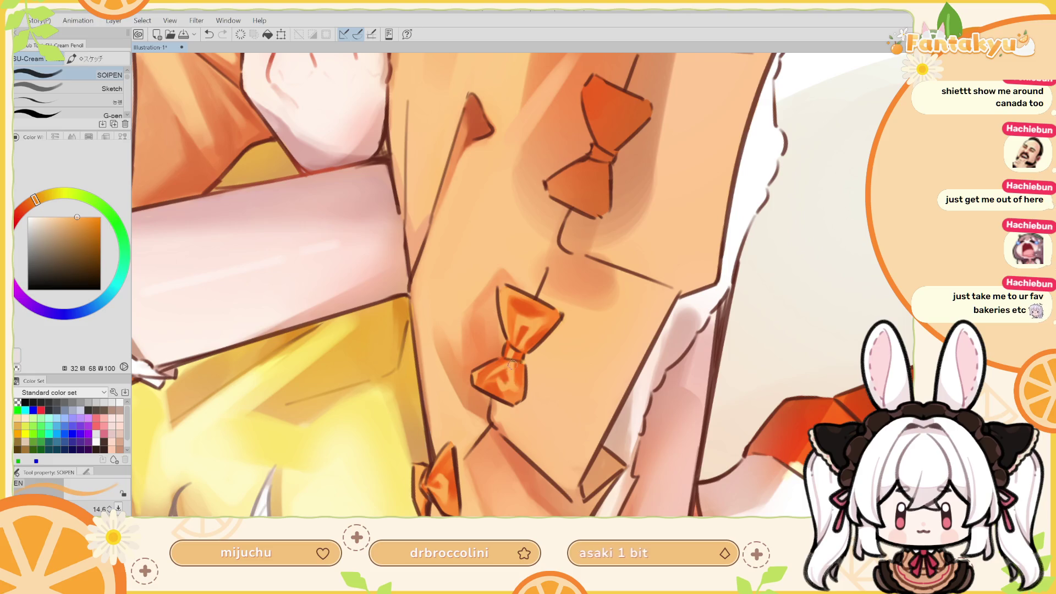
alt+click(517, 382)
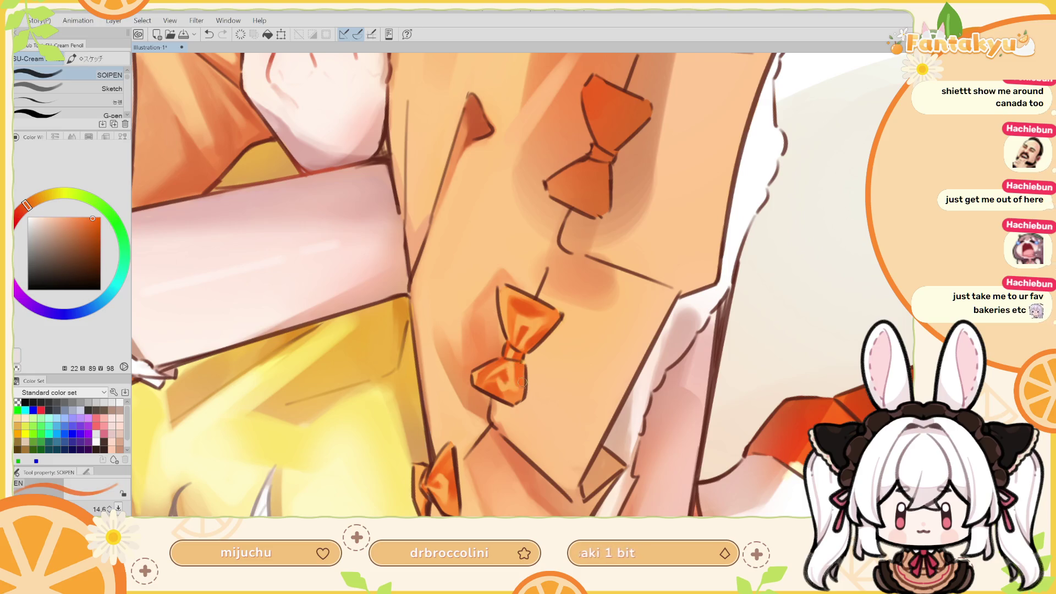
key(h)
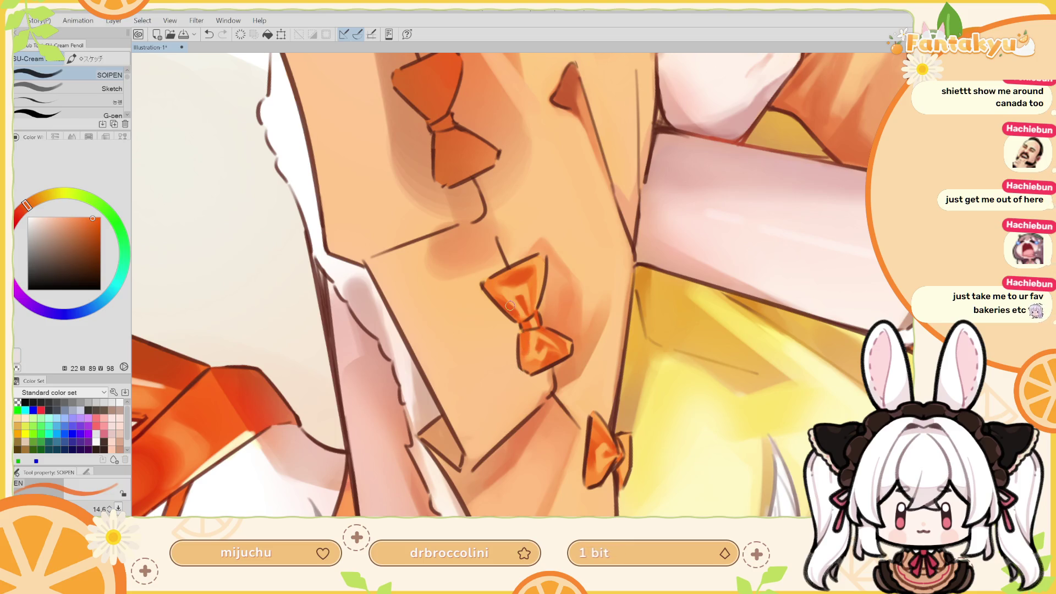
key(h)
drag(500, 282, 567, 304)
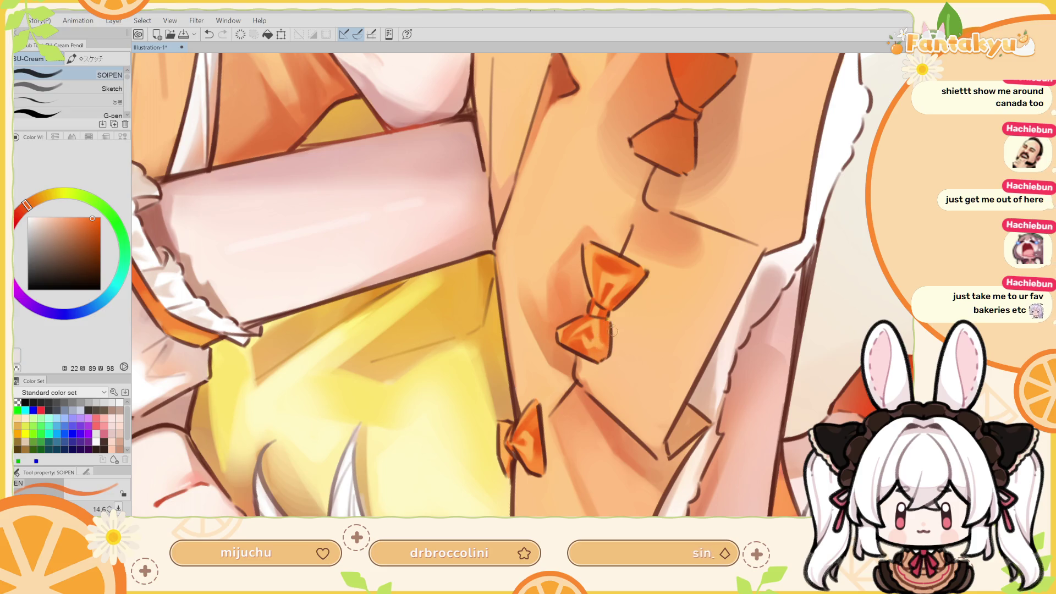
mouse_move(599, 336)
mouse_down()
mouse_move(594, 308)
mouse_move(577, 308)
mouse_move(587, 322)
mouse_up()
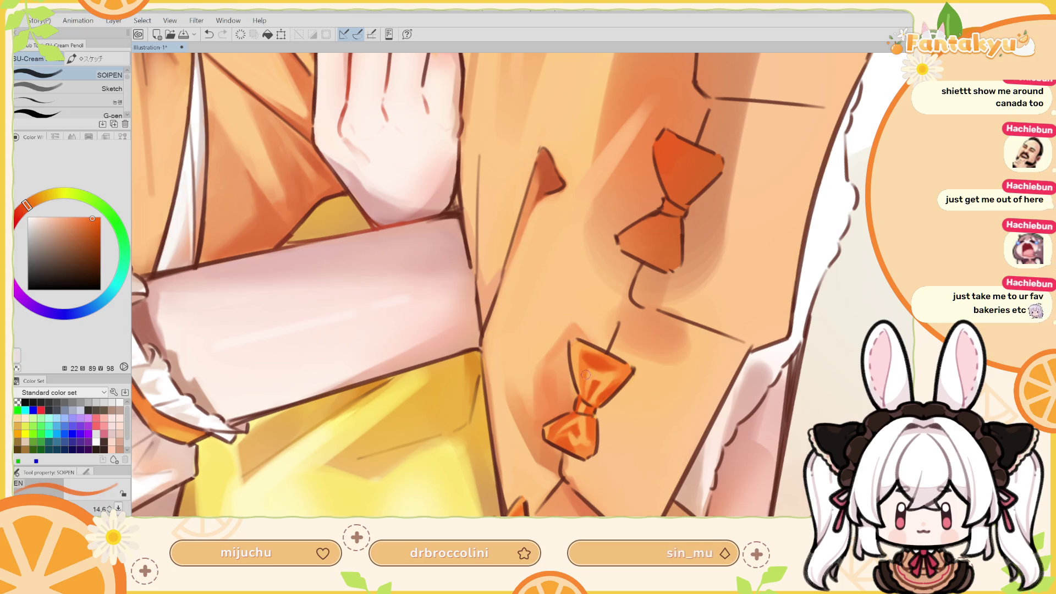
Paint a light orange highlight on the lower bow's upper lobe, retrying and comparing strokes
alt+click(590, 347)
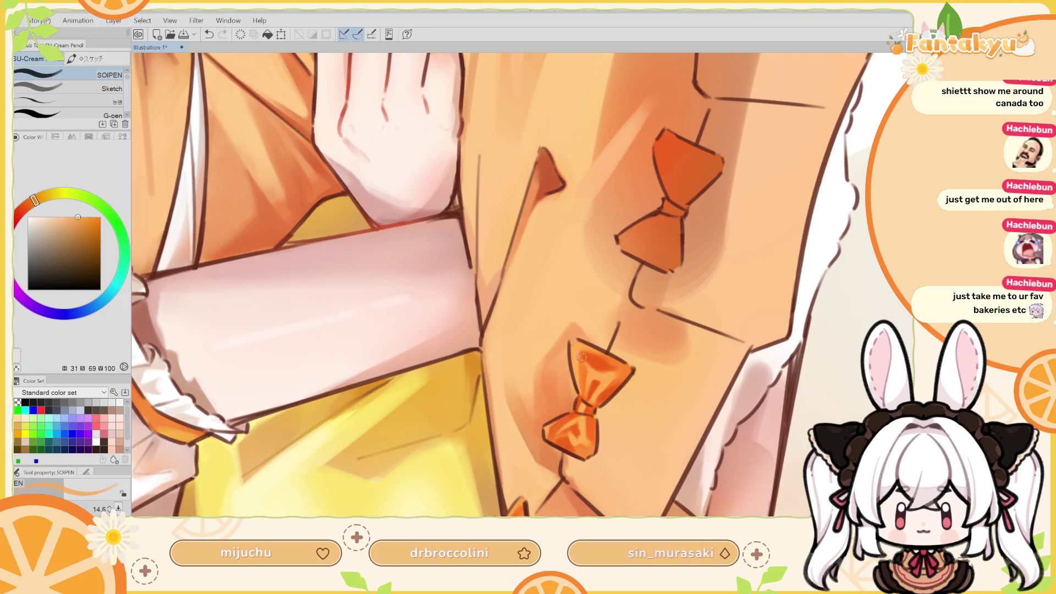
mouse_move(595, 374)
mouse_down()
mouse_move(586, 363)
mouse_move(597, 374)
mouse_up()
key(ctrl+z)
mouse_move(589, 395)
mouse_down()
mouse_move(594, 370)
mouse_move(540, 334)
mouse_up()
alt+click(539, 334)
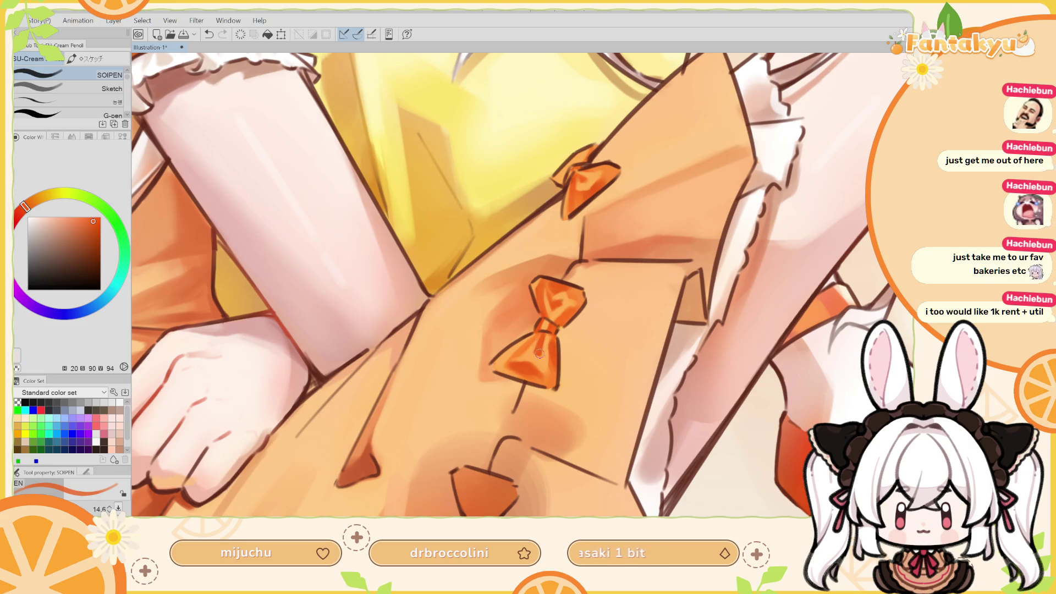
alt+click(540, 352)
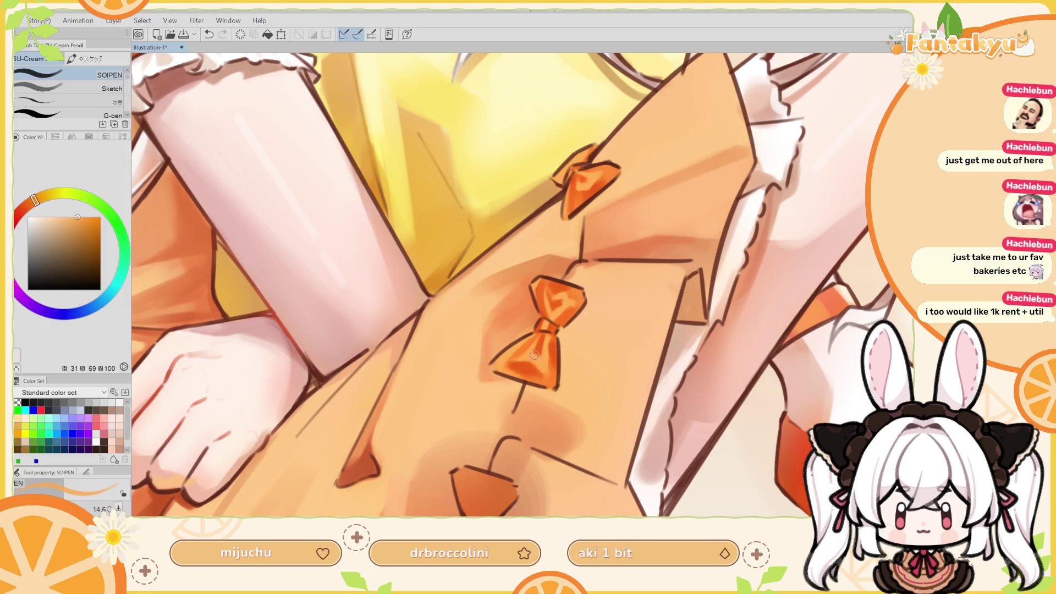
key(ctrl+z)
key(ctrl+y)
key(ctrl+z)
key(ctrl+y)
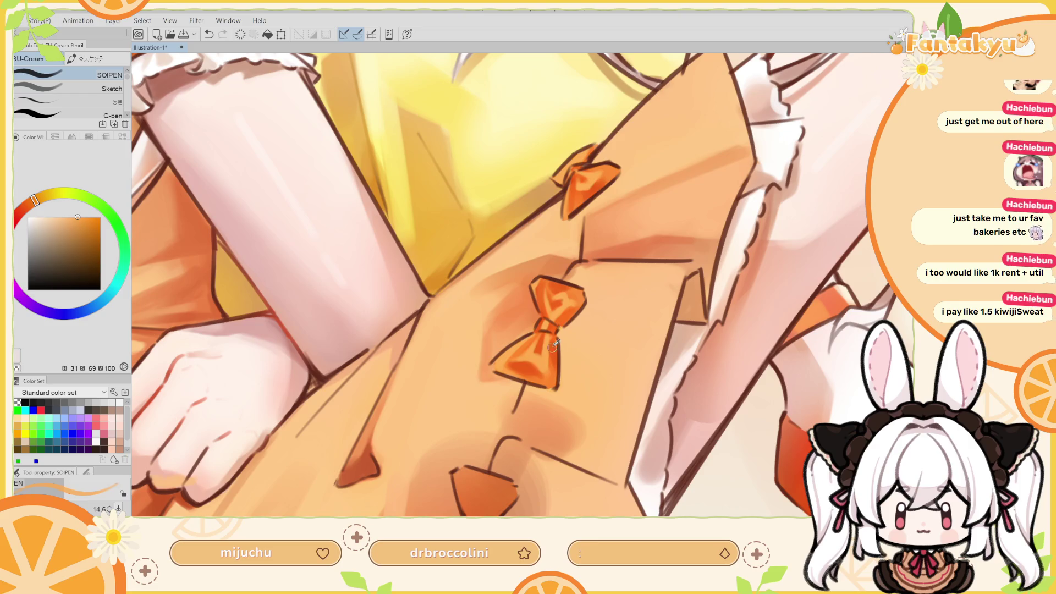
Compare the bow before and after the latest orange stroke, then move the view to another bow
alt+click(552, 349)
key(ctrl+z)
key(ctrl+y)
key(ctrl+z)
key(ctrl+y)
drag(477, 332, 569, 311)
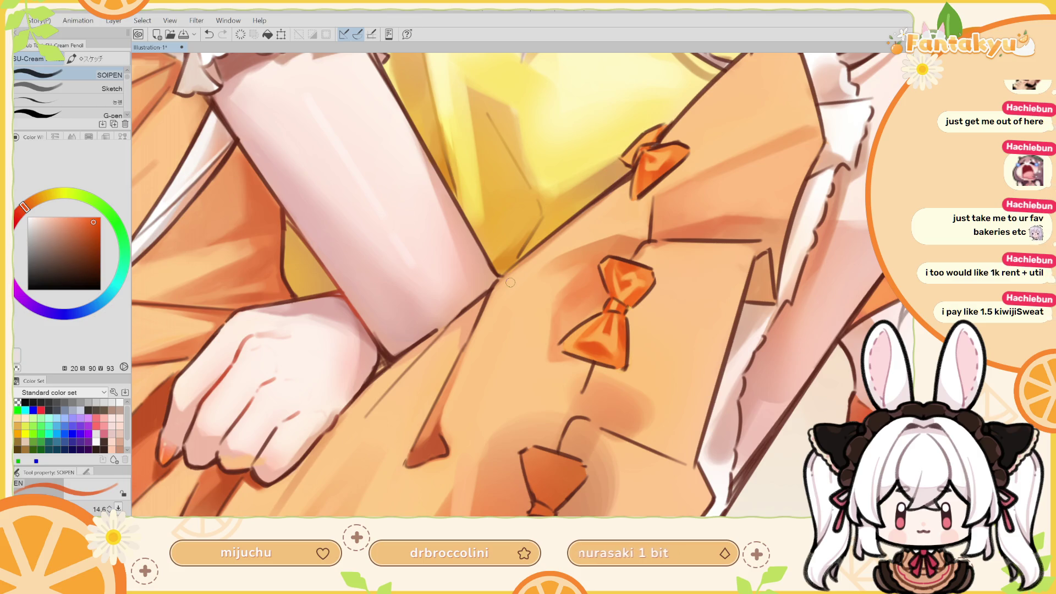
Dab small touches of orange on the next bow, sampling redder and lighter tones, and rotate the view
alt+click(597, 335)
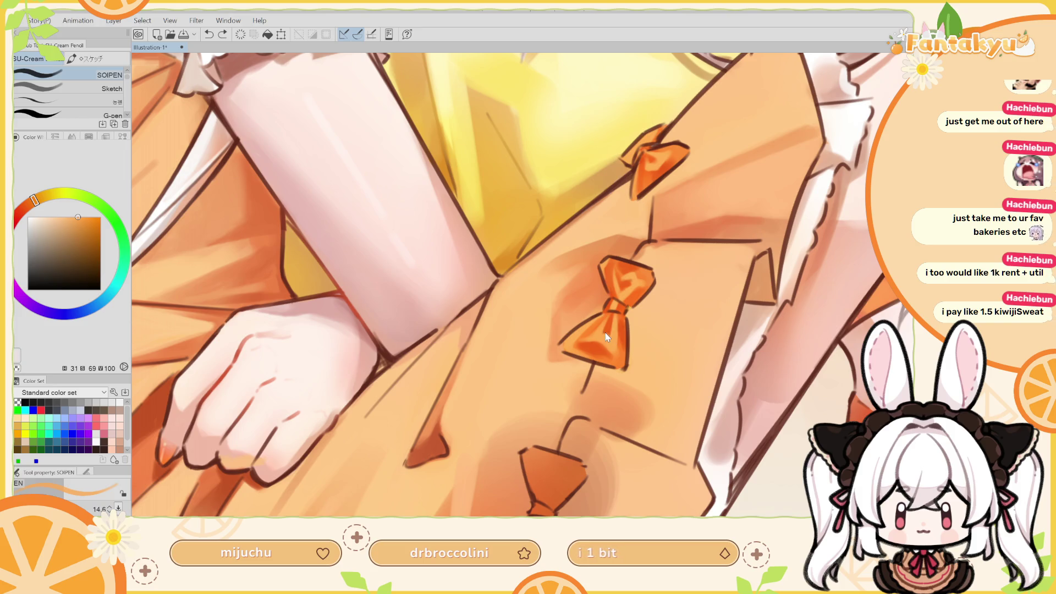
click(616, 332)
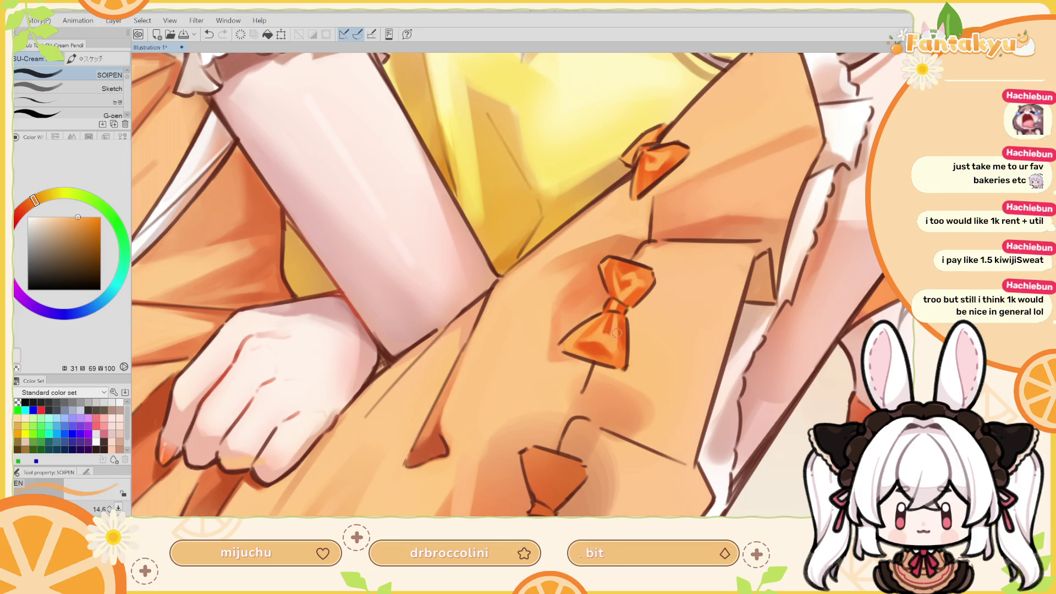
alt+click(608, 329)
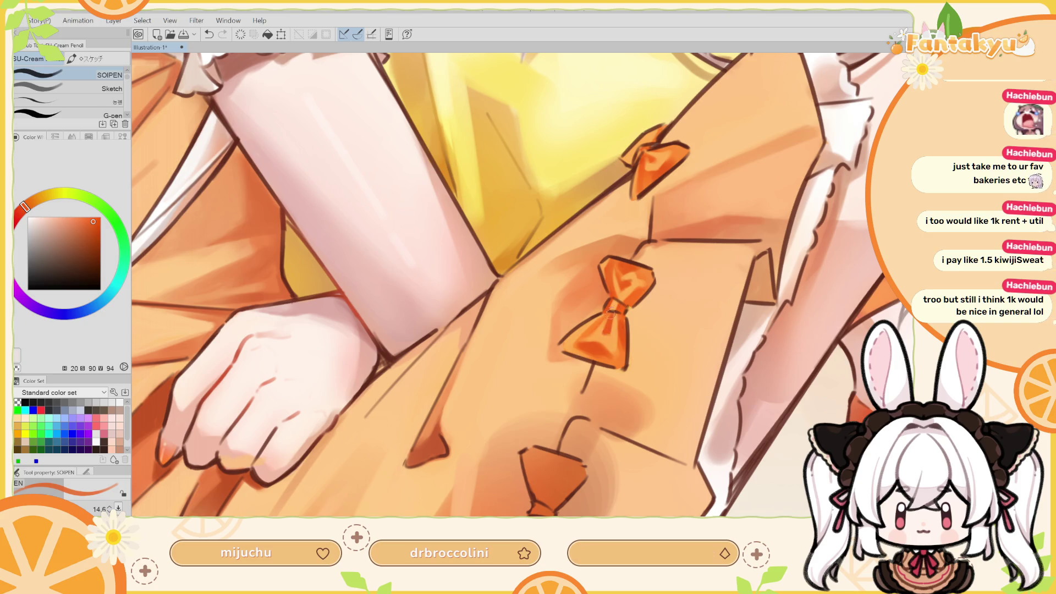
alt+click(603, 328)
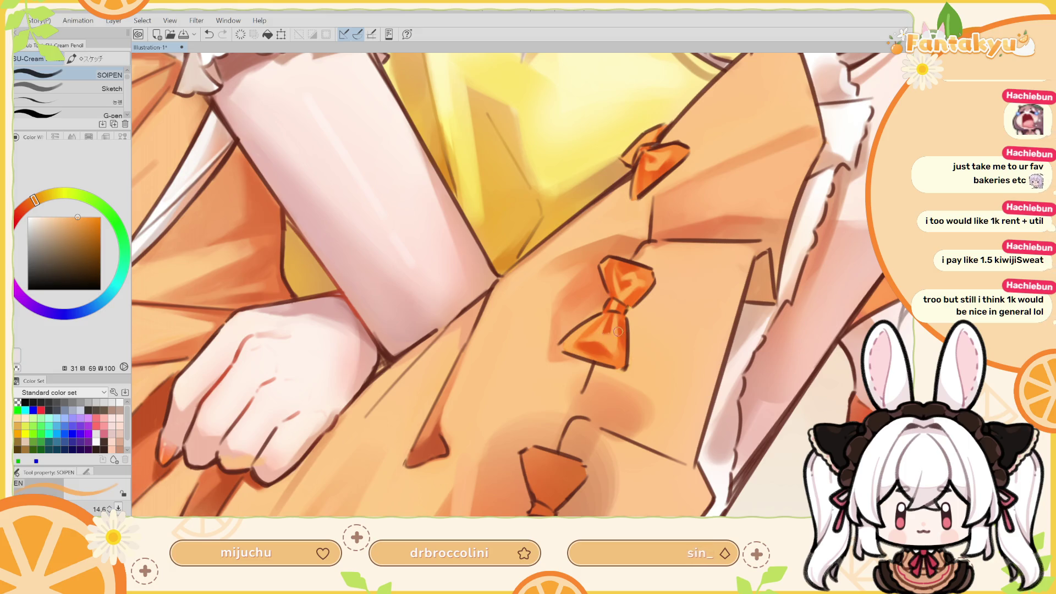
mouse_move(603, 324)
mouse_down()
mouse_move(507, 341)
mouse_move(484, 258)
mouse_move(521, 174)
mouse_move(569, 313)
mouse_move(593, 291)
mouse_move(247, 175)
mouse_up()
alt+click(570, 312)
key(p)
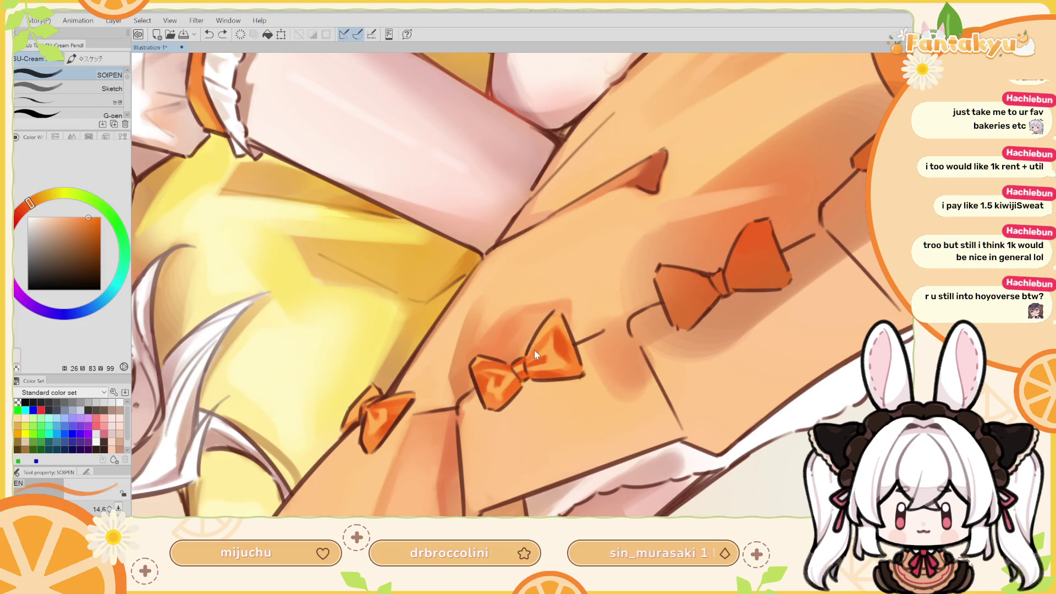
Compare the bow with and without its recent strokes by toggling undo and redo
key(ctrl+z)
key(ctrl+y)
key(ctrl+z)
key(ctrl+y)
key(ctrl+z)
key(ctrl+y)
key(ctrl+z)
key(ctrl+y)
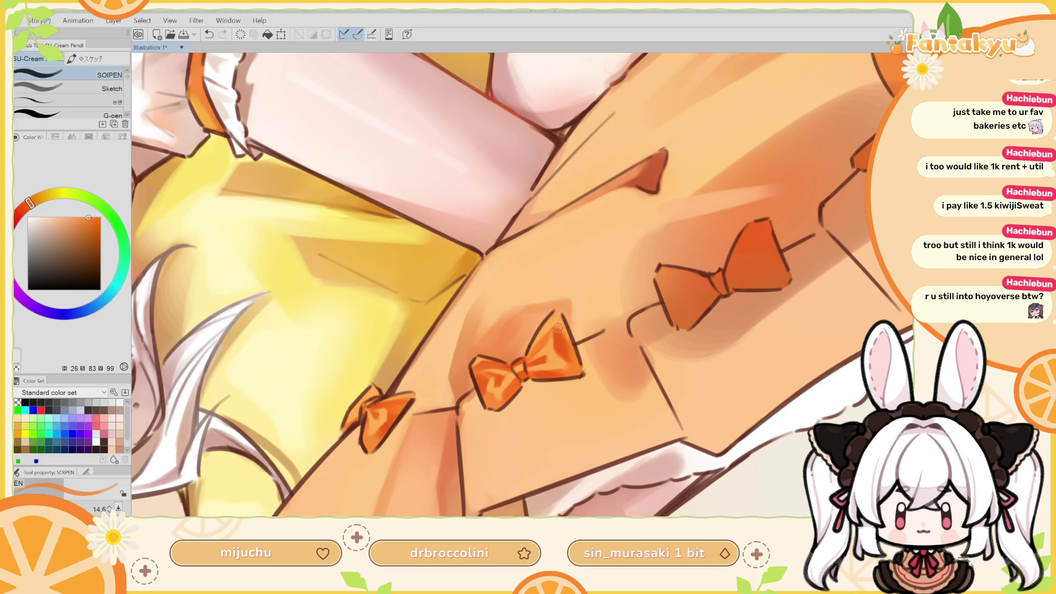
key(ctrl+z)
key(ctrl+y)
key(ctrl+z)
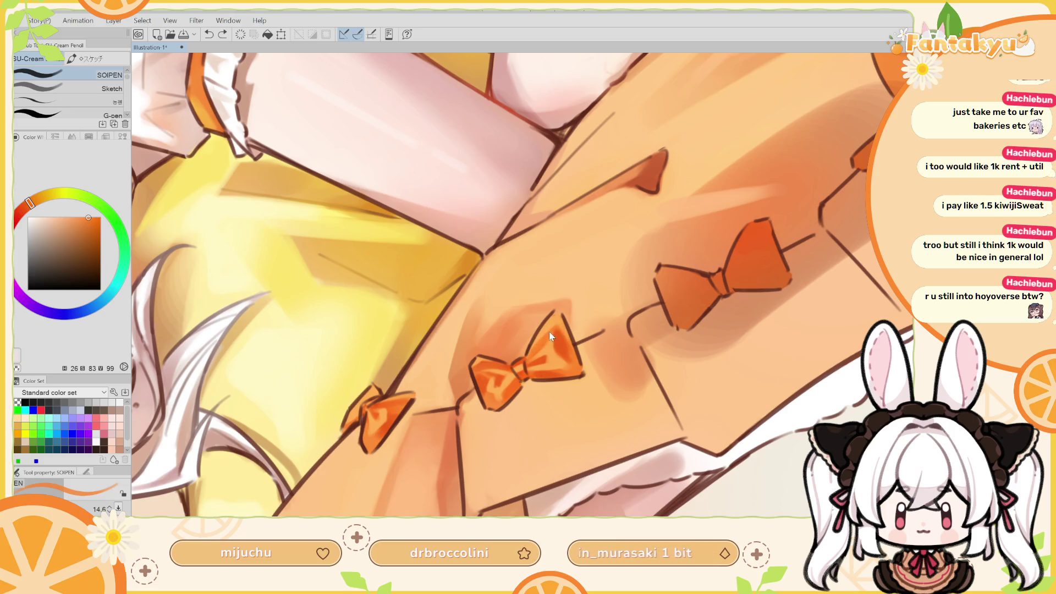
key(ctrl+y)
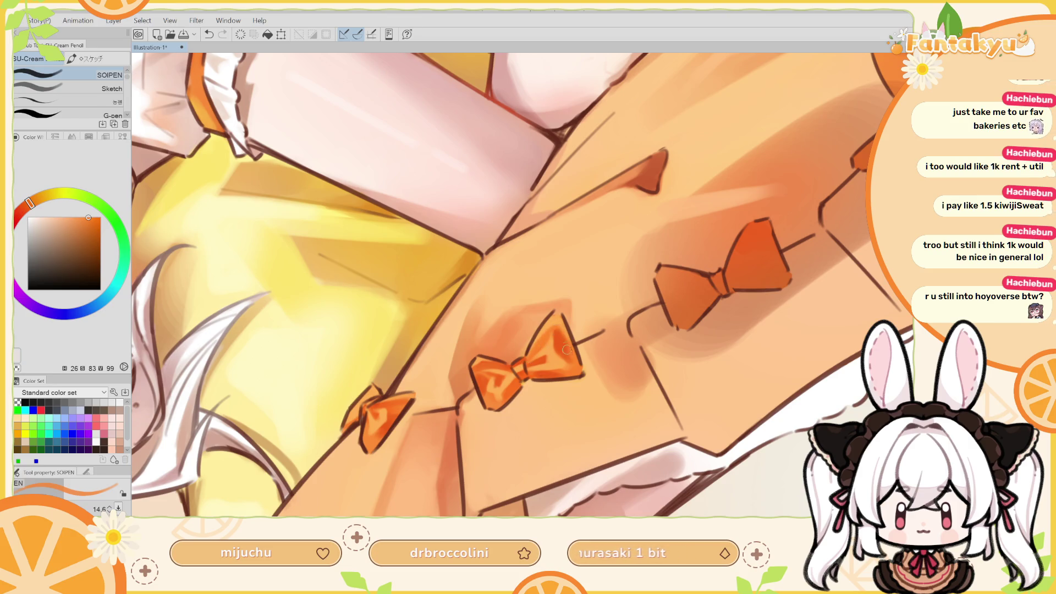
Mirror and rotate the view, sample the bow's colour, then restore the view and return to the pencil
key(h)
drag(582, 363, 520, 304)
key(ctrl+at)
alt+click(592, 322)
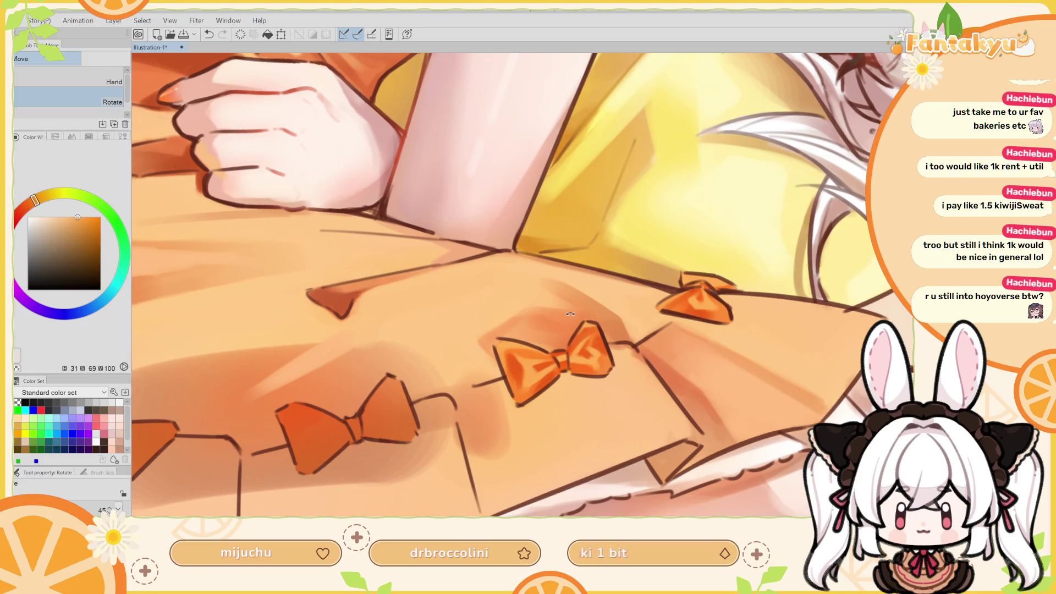
key(h)
drag(572, 314, 545, 336)
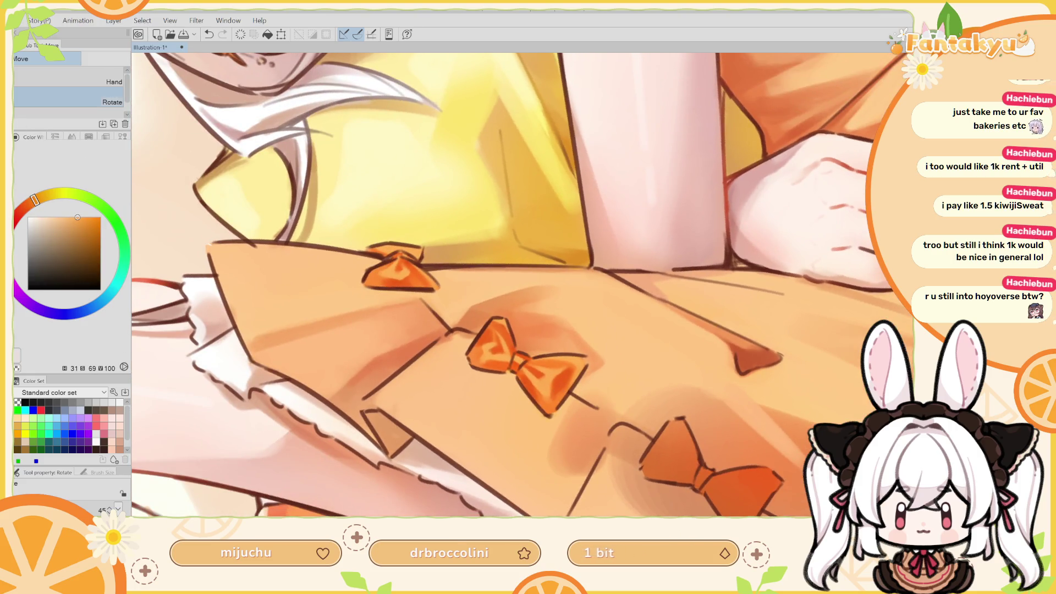
key(p)
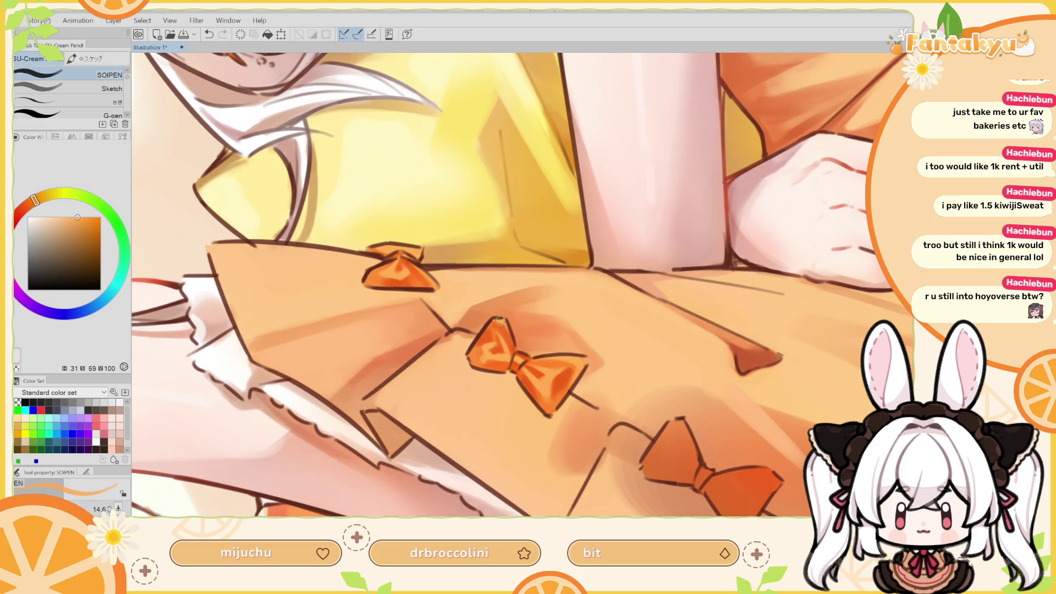
Compare the bow with and without its last stroke
key(ctrl+z)
key(ctrl+y)
key(ctrl+z)
key(ctrl+y)
key(ctrl+z)
key(ctrl+y)
key(ctrl+z)
key(ctrl+y)
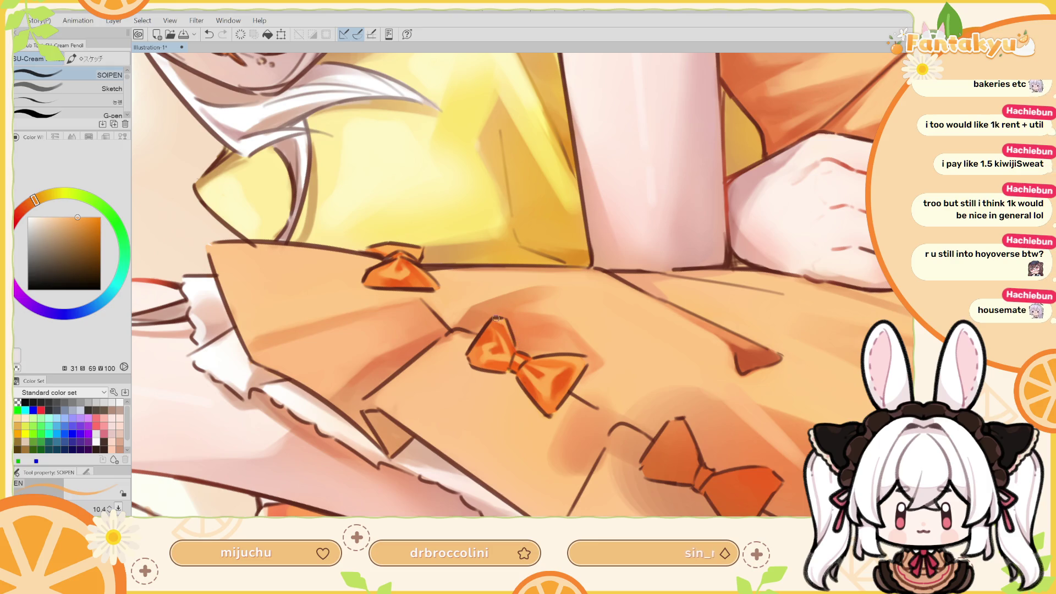
Sample the bow's deeper orange, rotate the view about 45°, enlarge SOIPEN to 16.8, and undo the last stroke
scroll(538, 306, down, 3)
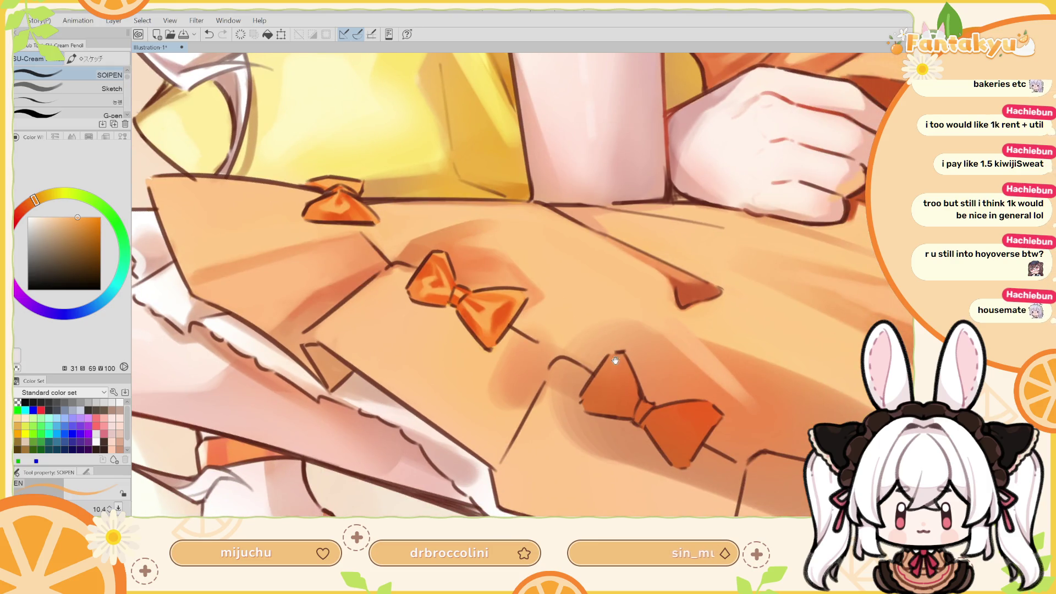
scroll(602, 346, right, 2)
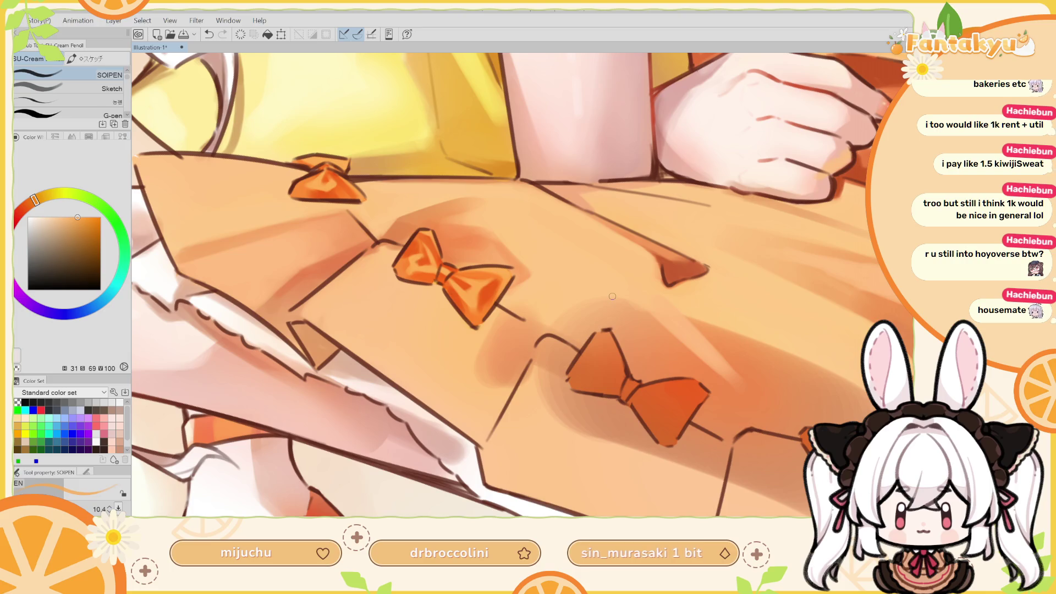
alt+click(422, 273)
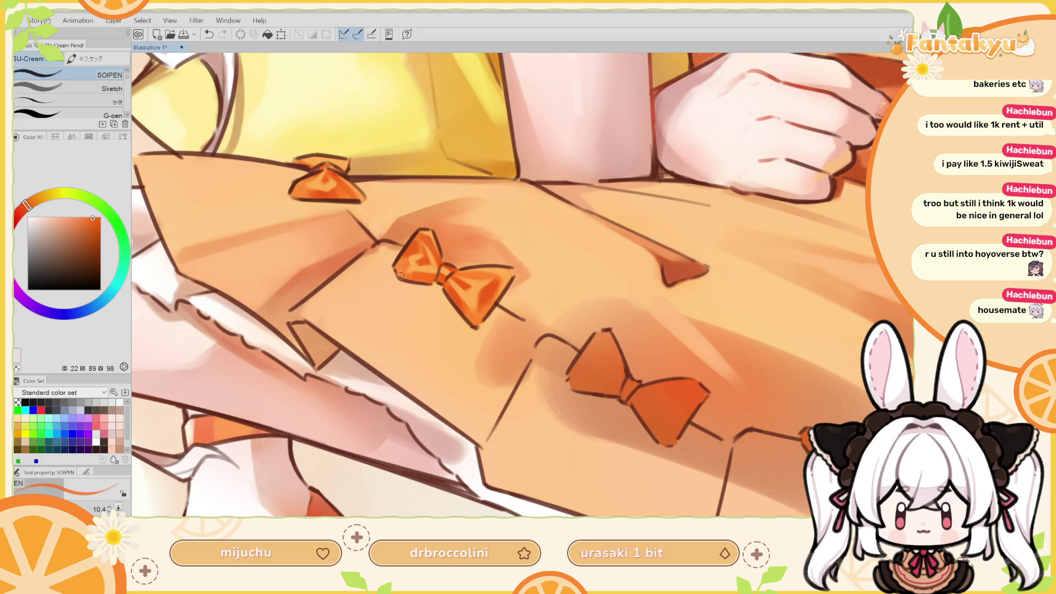
key(shift+space)
mouse_move(459, 260)
mouse_down()
mouse_move(445, 313)
mouse_move(462, 353)
mouse_up()
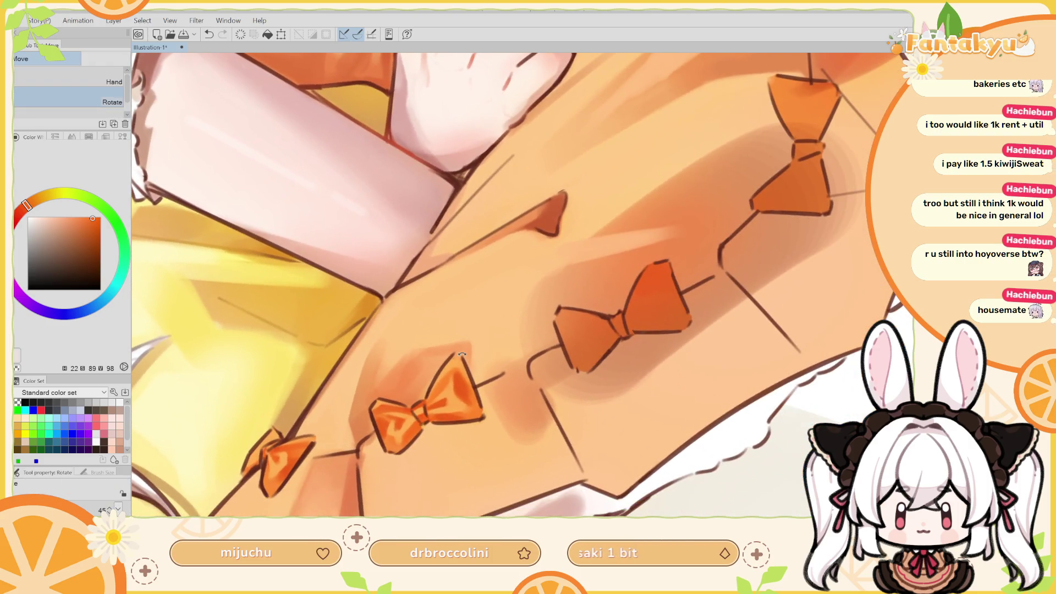
key(p)
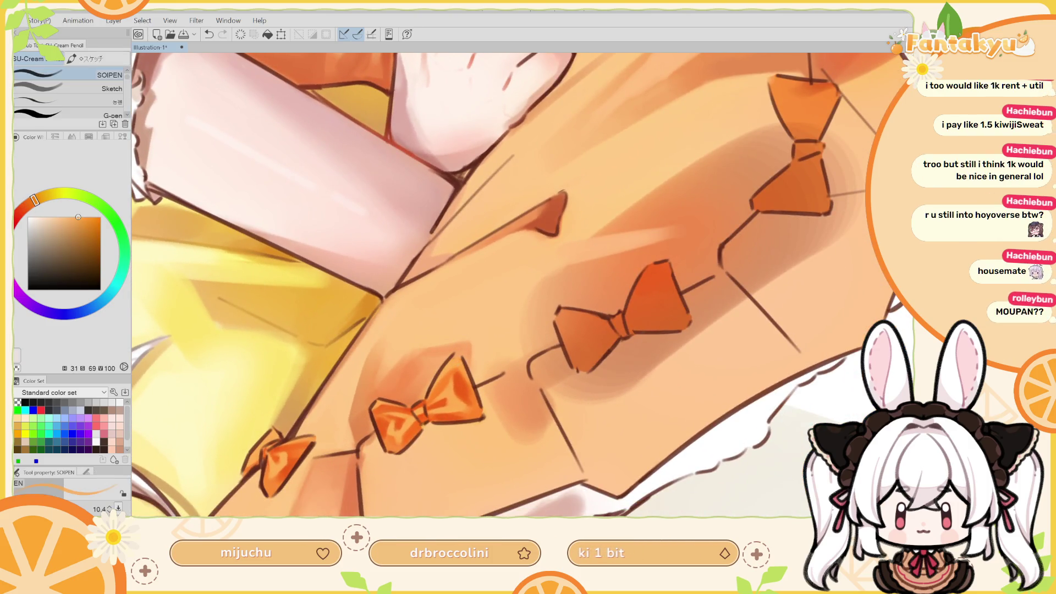
mouse_move(458, 358)
mouse_down()
mouse_move(468, 368)
mouse_move(451, 368)
mouse_up()
key(ctrl+z)
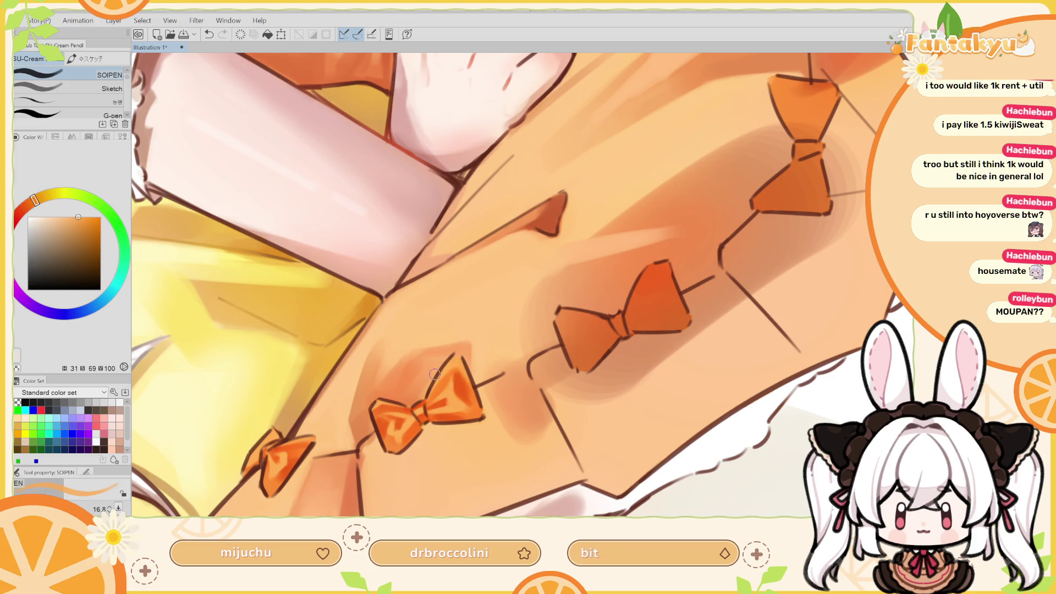
scroll(435, 374, down, 3)
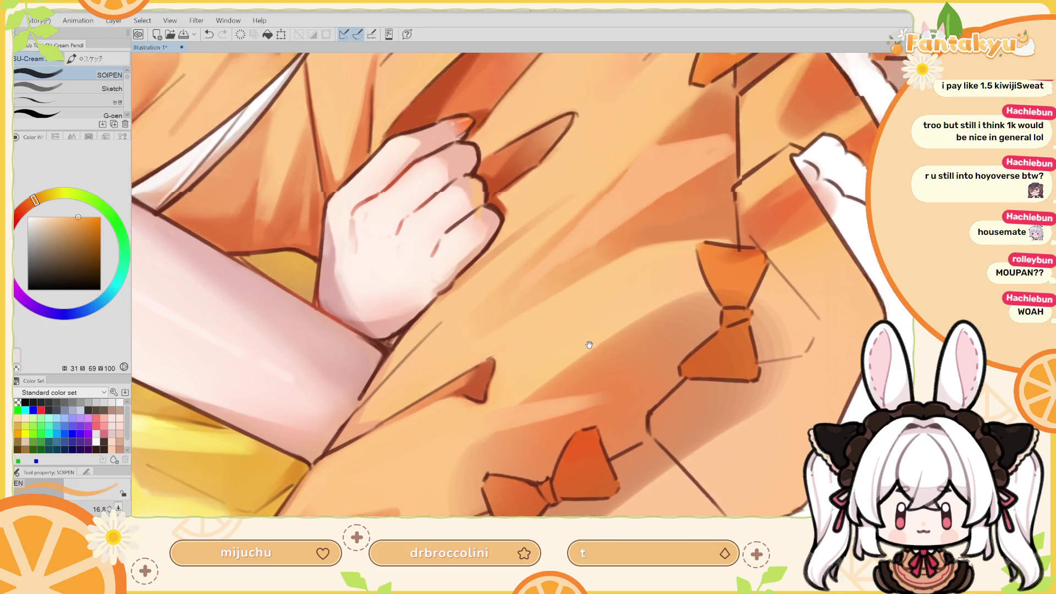
scroll(616, 325, up, 3)
Turn the skirt upright, sample the bow's oranges and paint a small stroke on the lower bow
drag(528, 275, 543, 352)
drag(542, 515, 543, 432)
alt+click(542, 432)
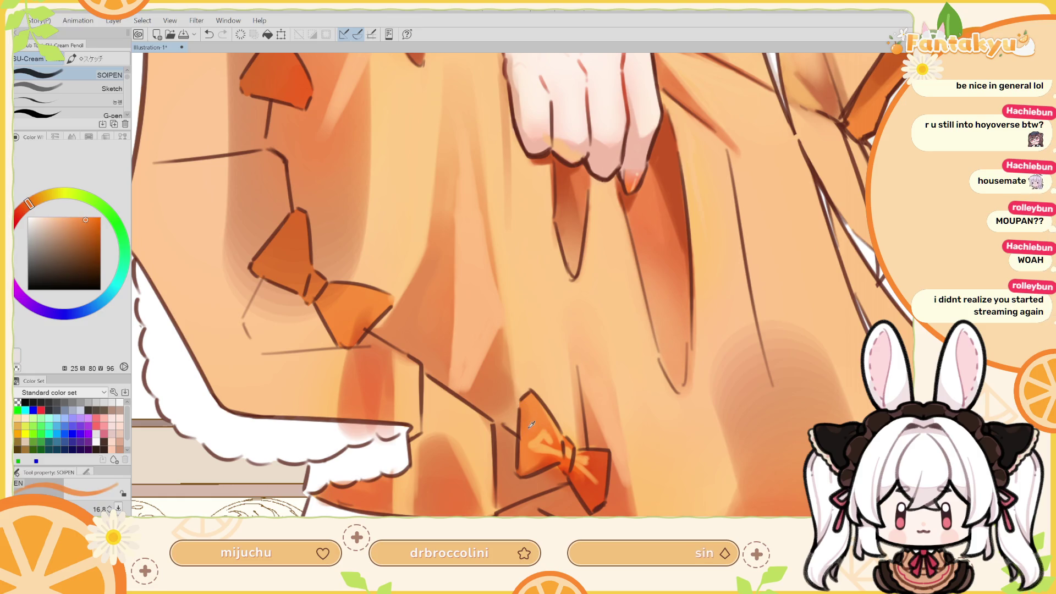
alt+click(540, 463)
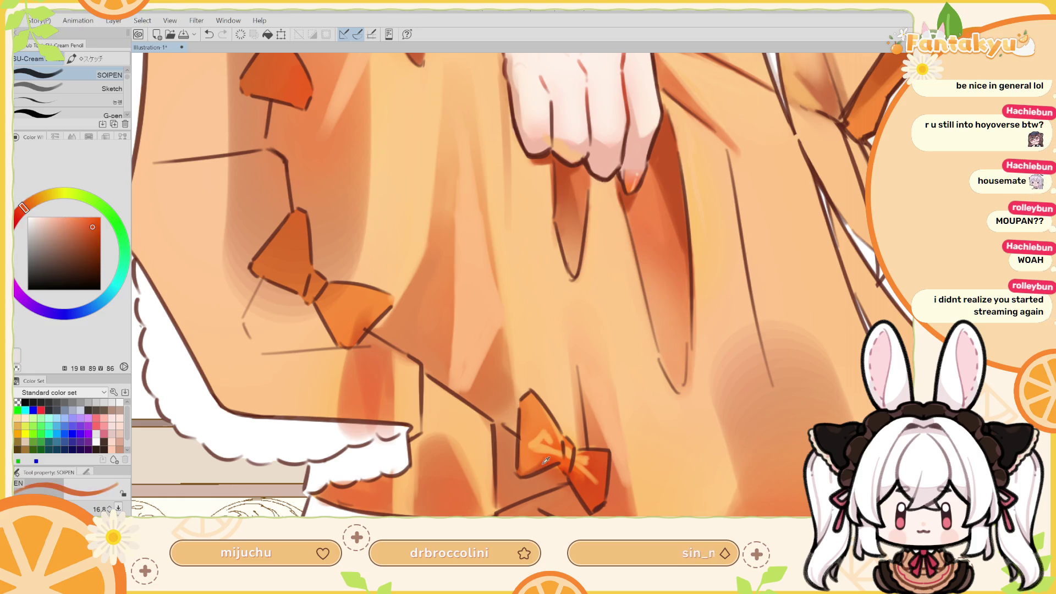
alt+click(533, 468)
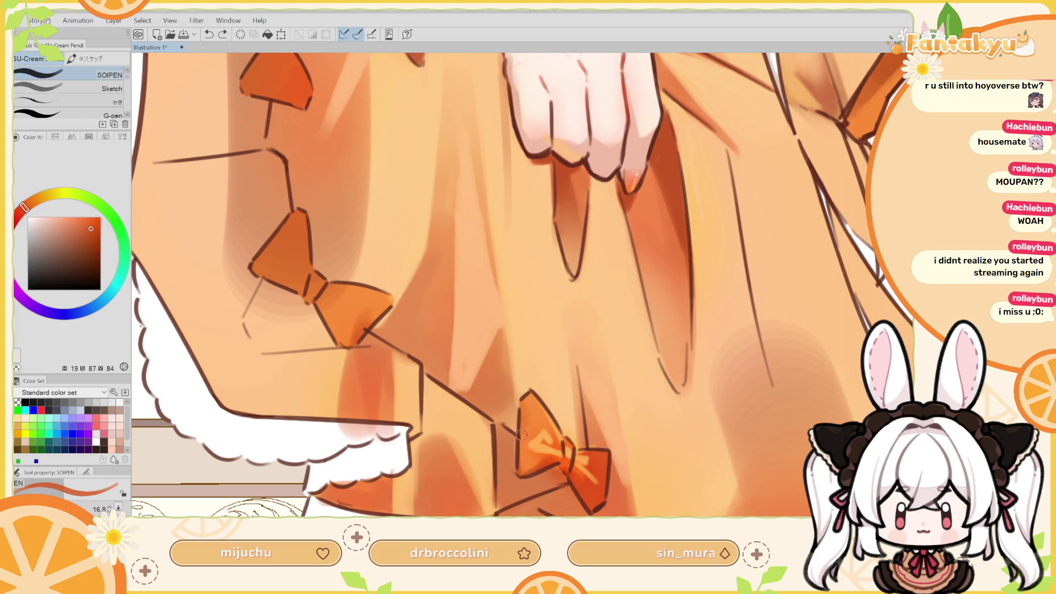
scroll(533, 434, down, 2)
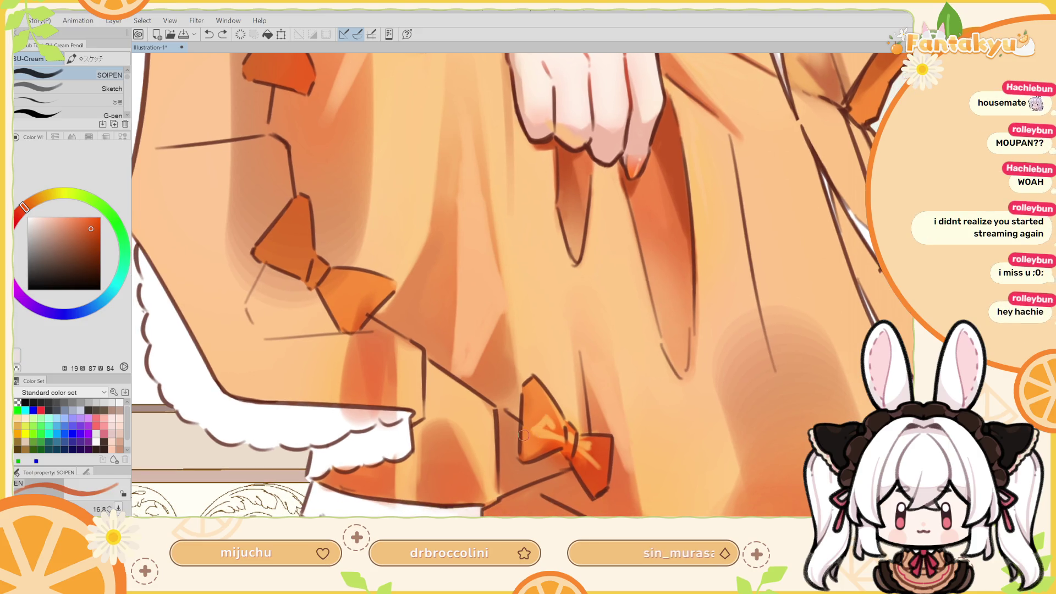
alt+click(548, 448)
alt+click(548, 446)
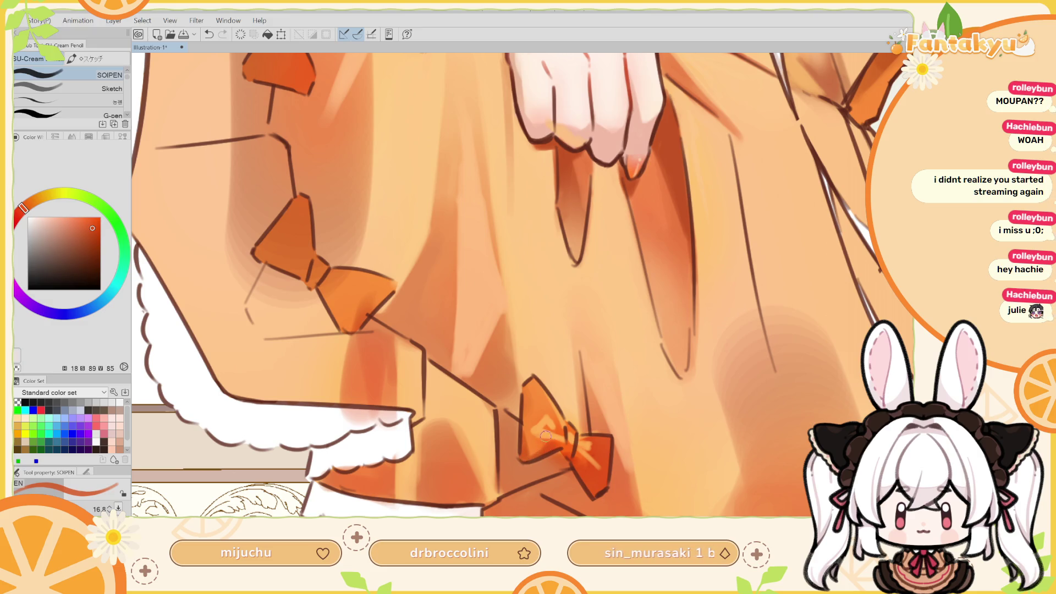
drag(547, 444, 562, 401)
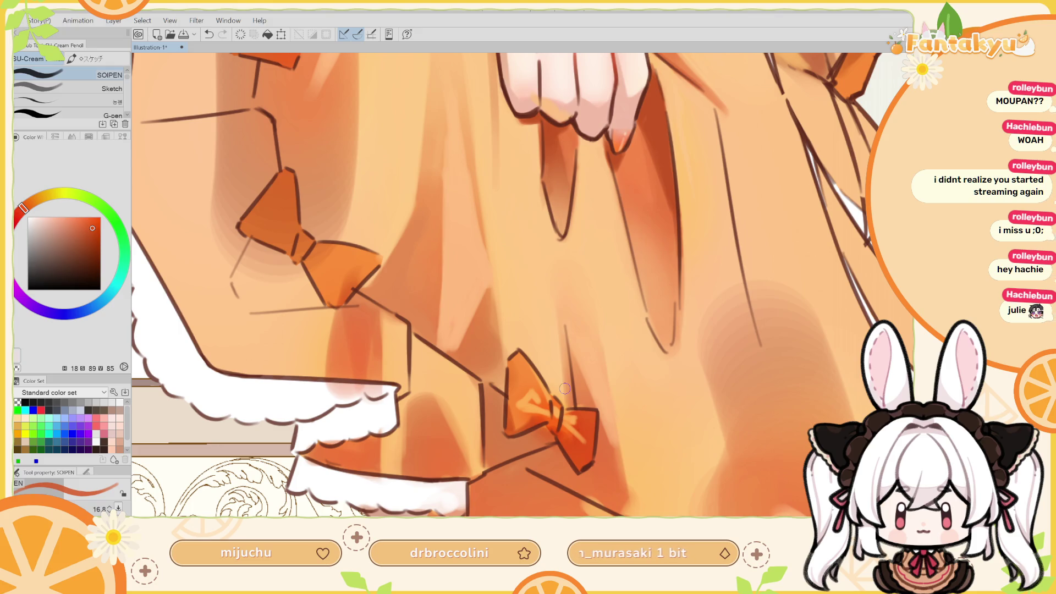
Paint deeper red-orange over the light streak on the bow's right wing, then mirror the view
alt+click(569, 418)
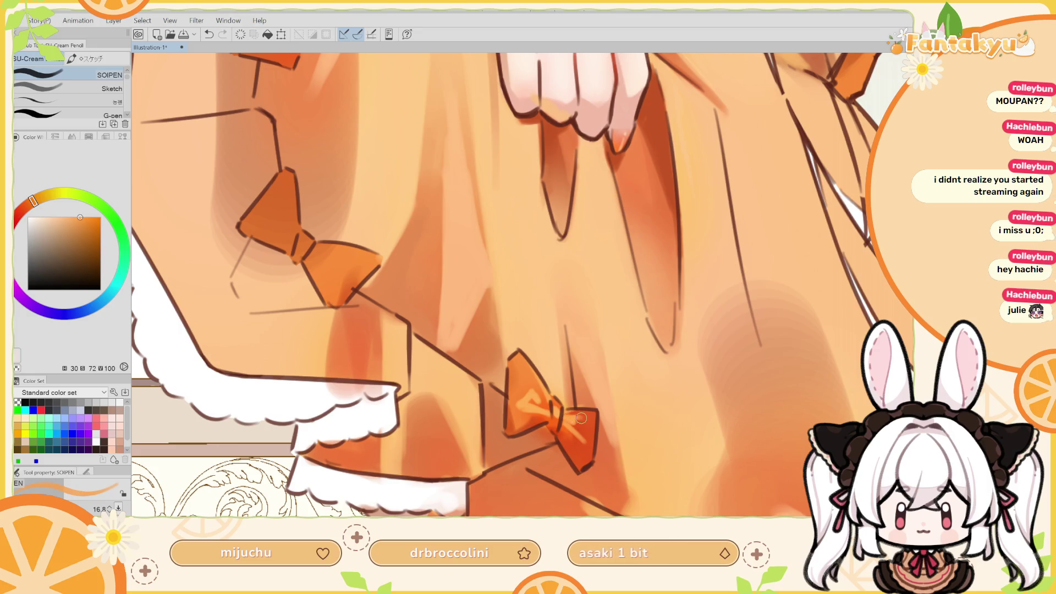
alt+click(588, 424)
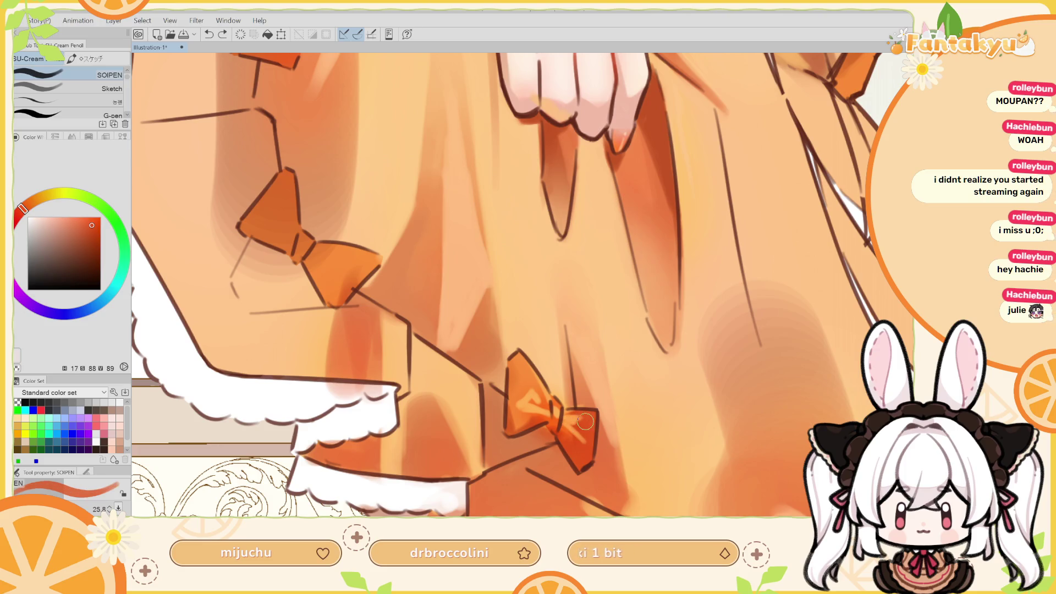
drag(579, 422, 588, 434)
alt+click(575, 436)
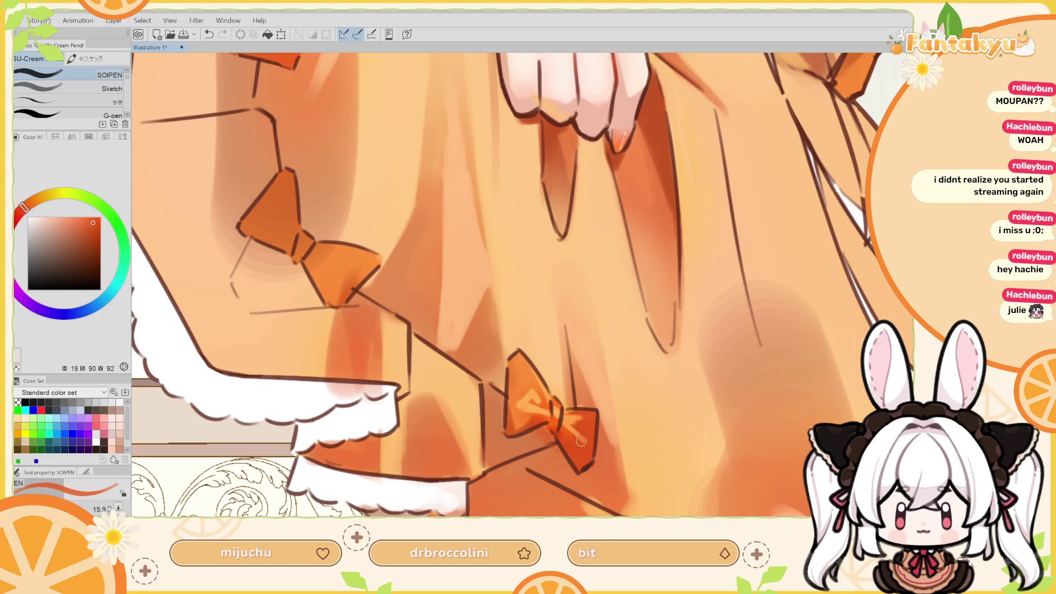
alt+click(586, 418)
key(h)
scroll(528, 385, up, 3)
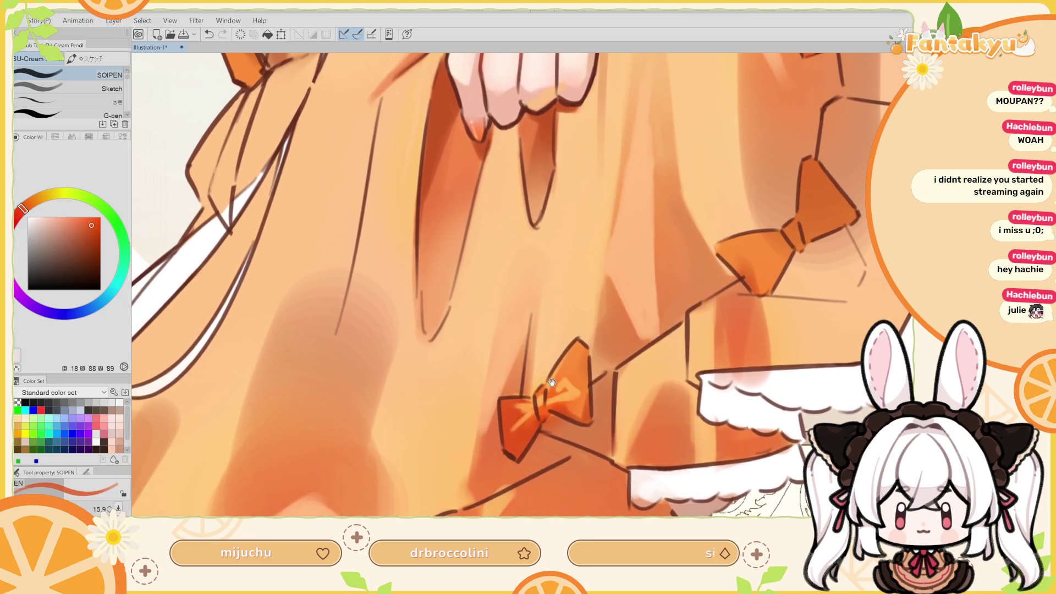
Centre the bow, sample bright orange and paint a short highlight with the brush at 12.7
drag(550, 396, 563, 391)
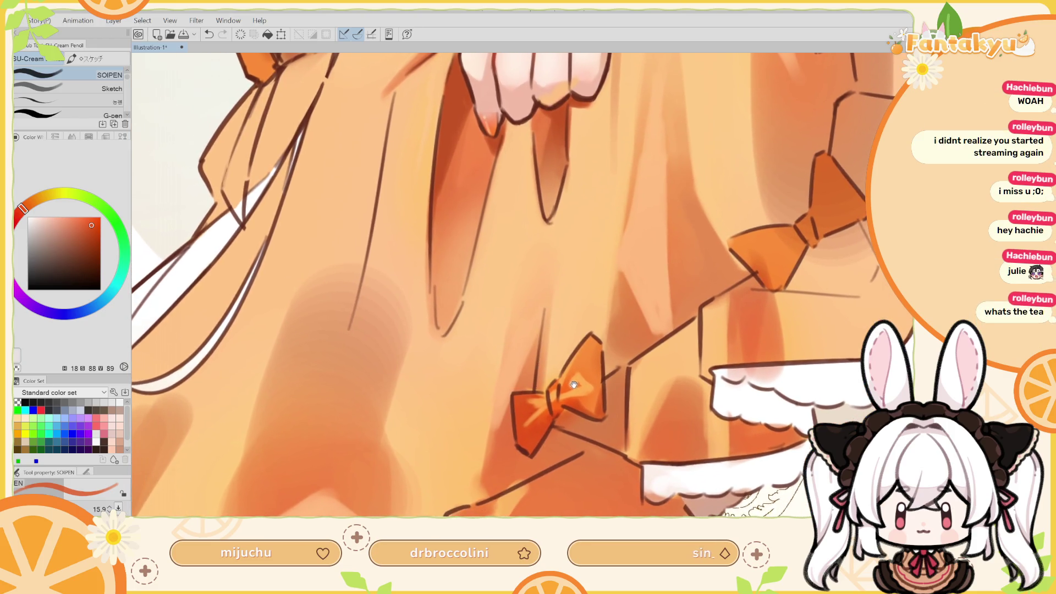
alt+click(543, 402)
key(bracketleft)
key(ctrl+z)
mouse_move(540, 396)
mouse_down()
mouse_move(531, 397)
mouse_move(540, 392)
mouse_up()
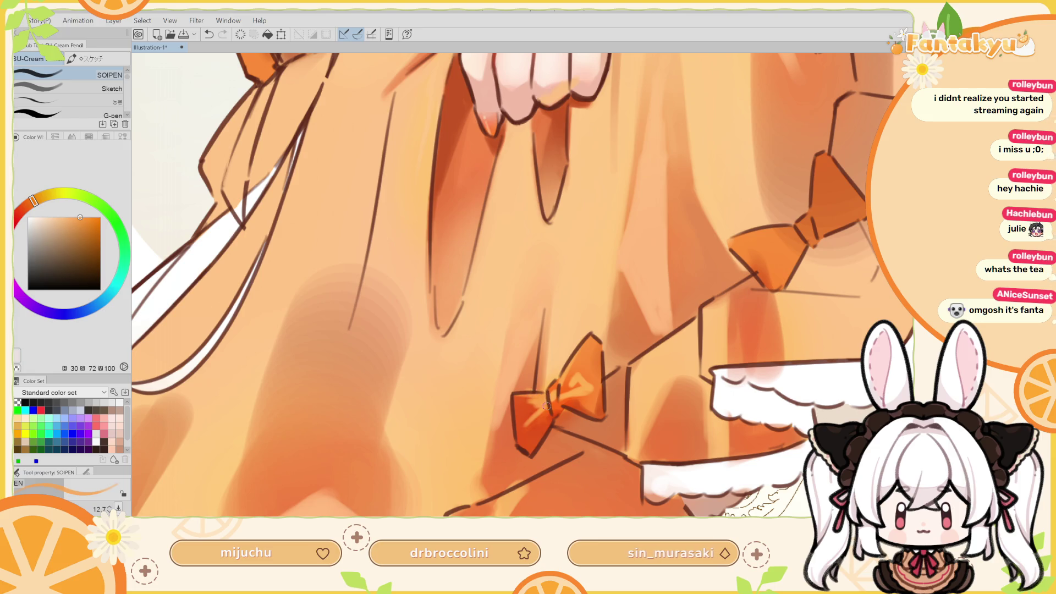
Sample red-orange, enlarge the brush to 18.9, and try small bow strokes, undoing them
alt+click(531, 401)
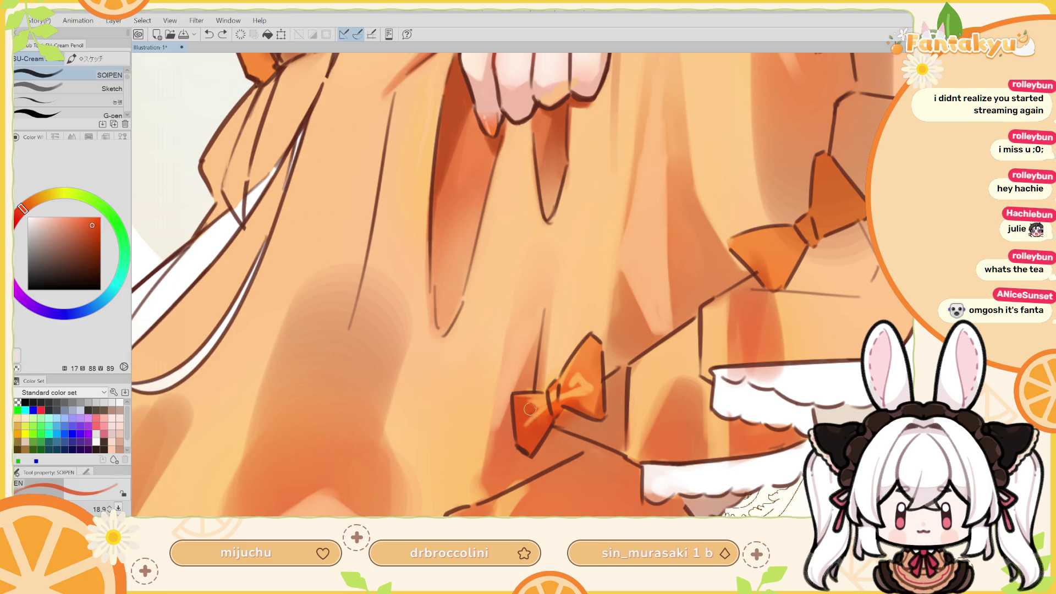
key(bracketright)
drag(528, 408, 525, 407)
key(ctrl+z)
key(ctrl+z)
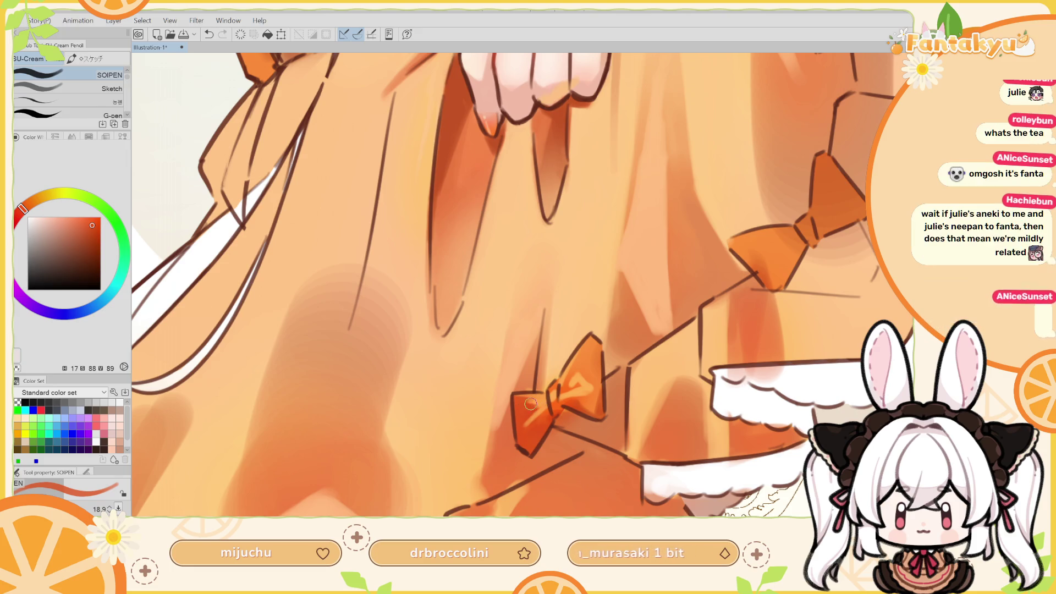
key(ctrl+z)
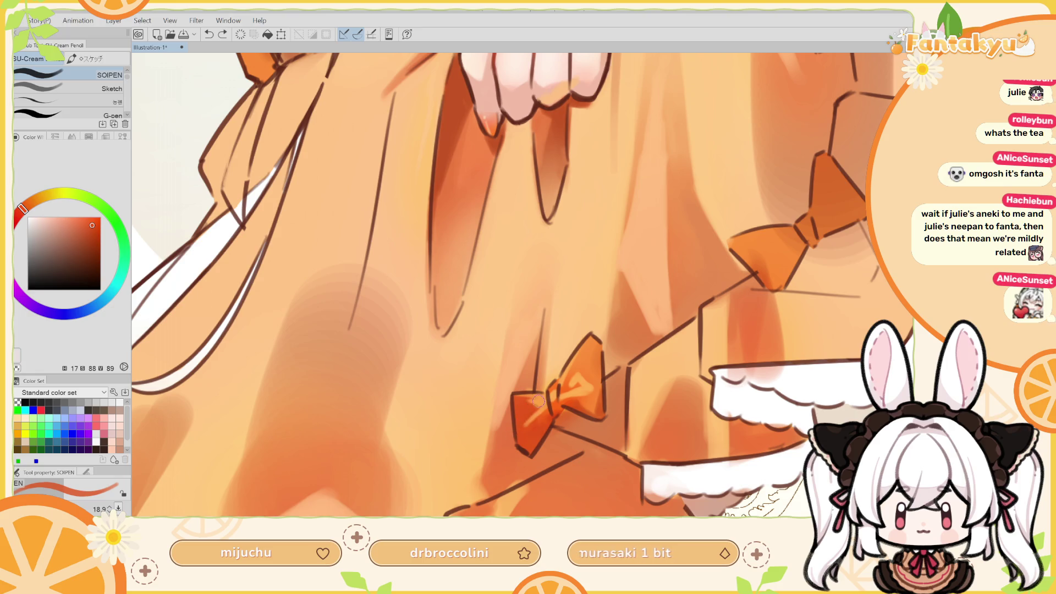
key(ctrl+z)
drag(524, 416, 541, 406)
key(ctrl+z)
Redraw the highlight streak in lighter orange at brush size 15.1, undo it, and mirror the view
alt+click(542, 409)
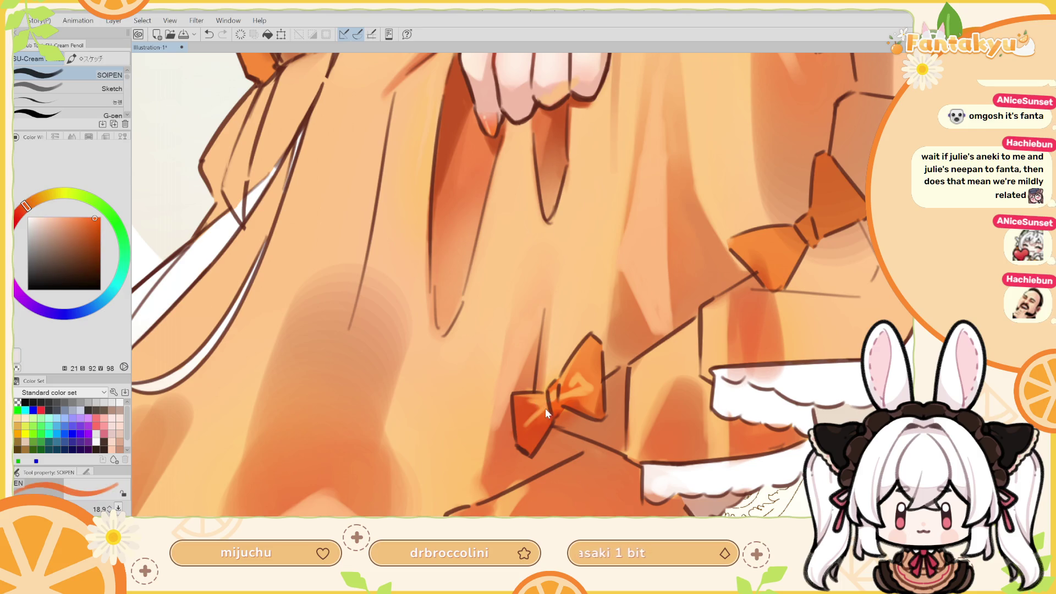
key(ctrl+z)
alt+click(545, 401)
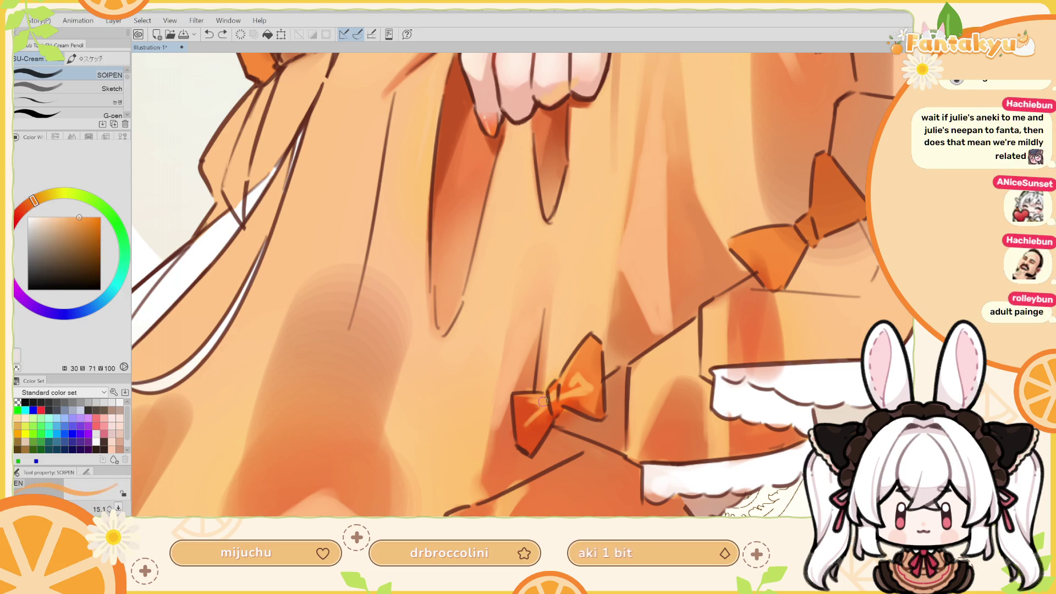
mouse_move(542, 408)
mouse_down()
mouse_move(527, 428)
mouse_move(569, 393)
mouse_move(576, 351)
mouse_move(531, 320)
mouse_up()
key(ctrl+z)
key(h)
key(r)
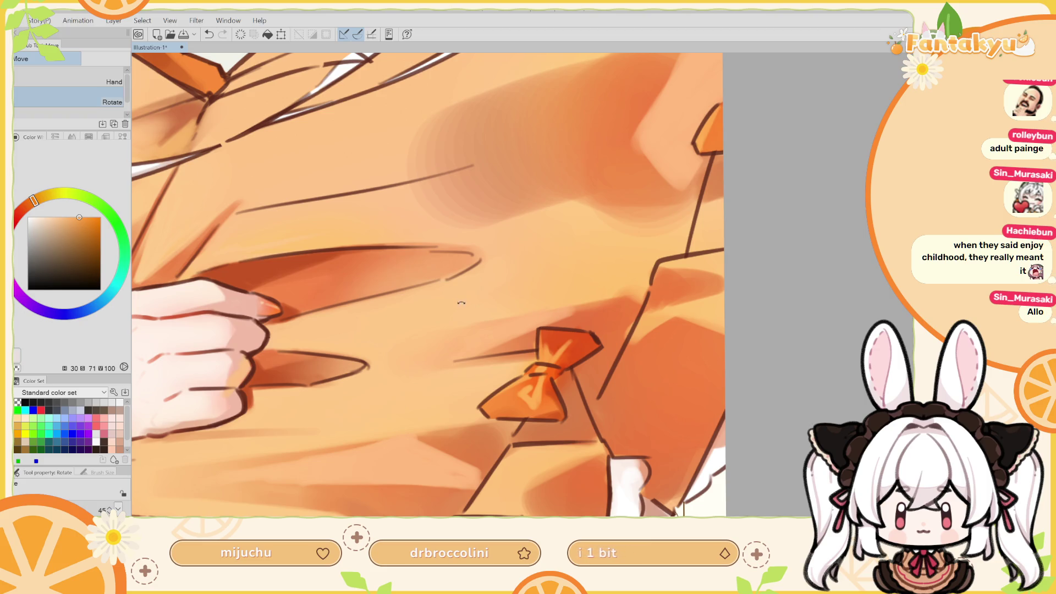
Darken the lower bow's left wing with a sampled red-orange
alt+click(533, 336)
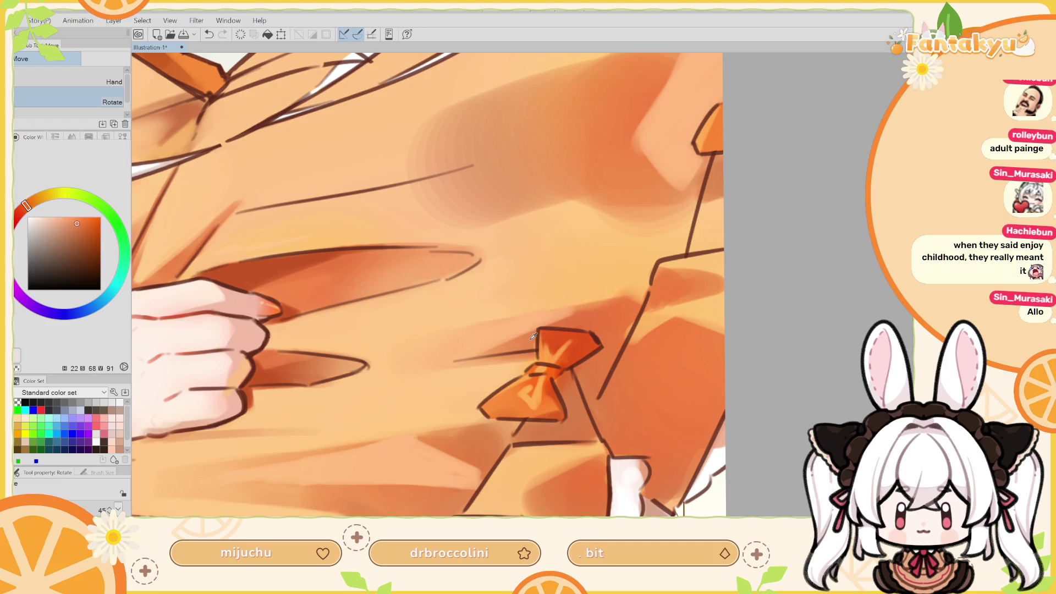
key(p)
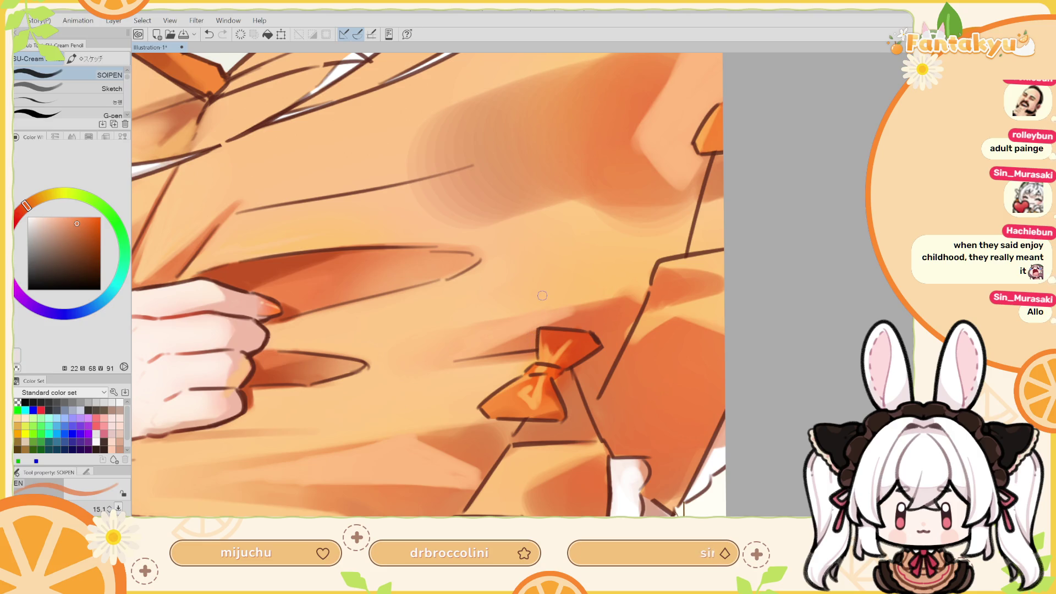
key(ctrl+at)
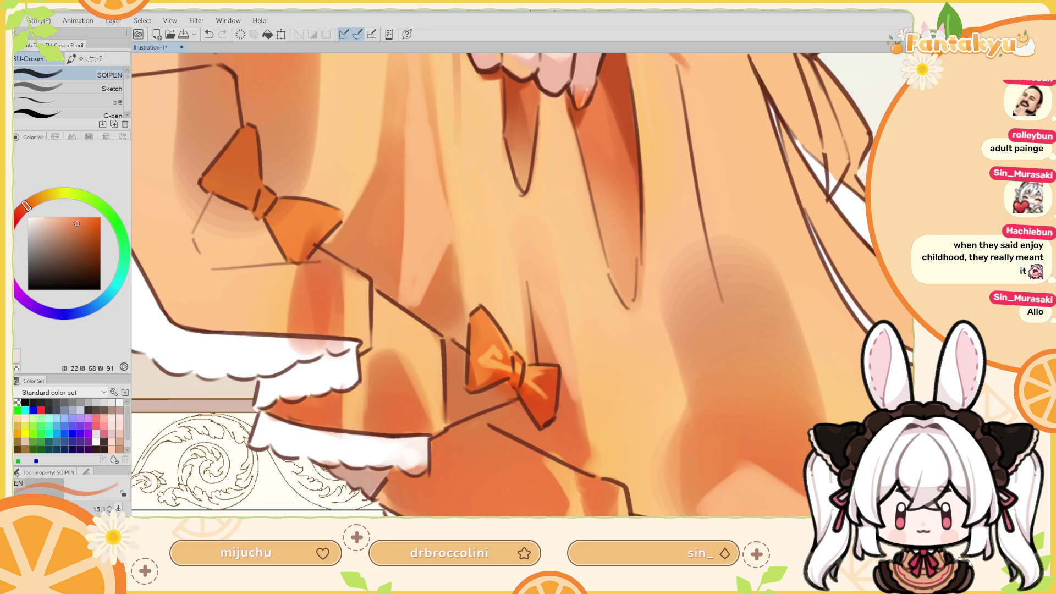
key(h)
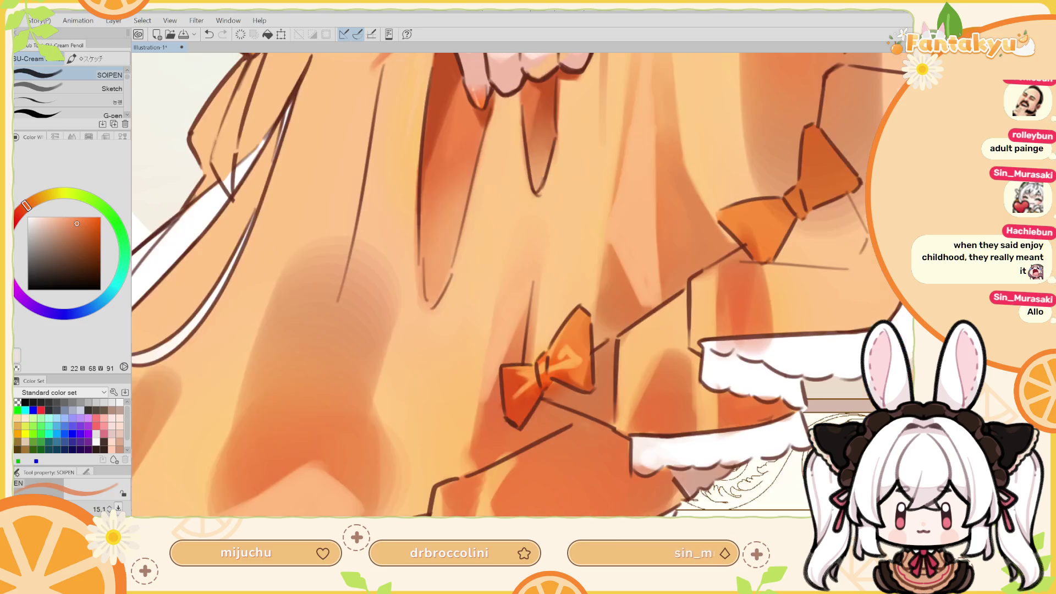
scroll(495, 277, down, 1)
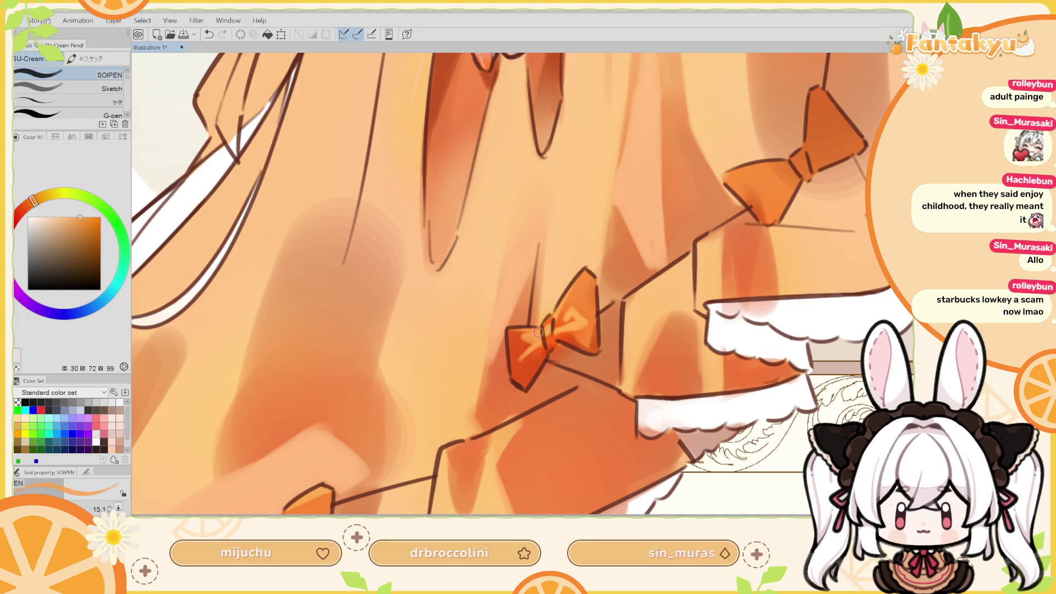
alt+click(536, 332)
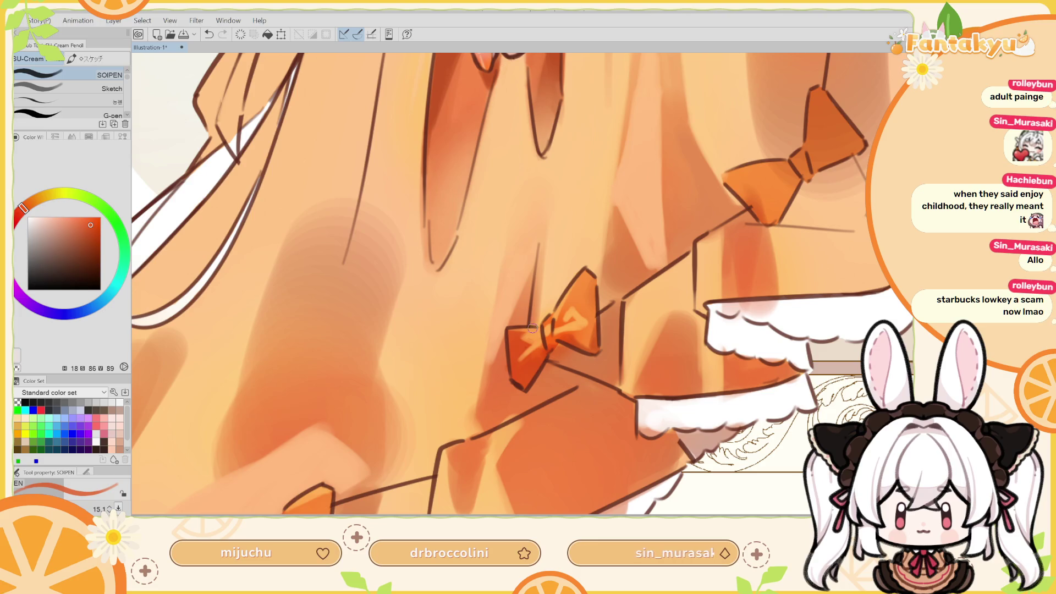
mouse_move(536, 328)
mouse_down()
mouse_move(510, 330)
mouse_move(519, 352)
mouse_up()
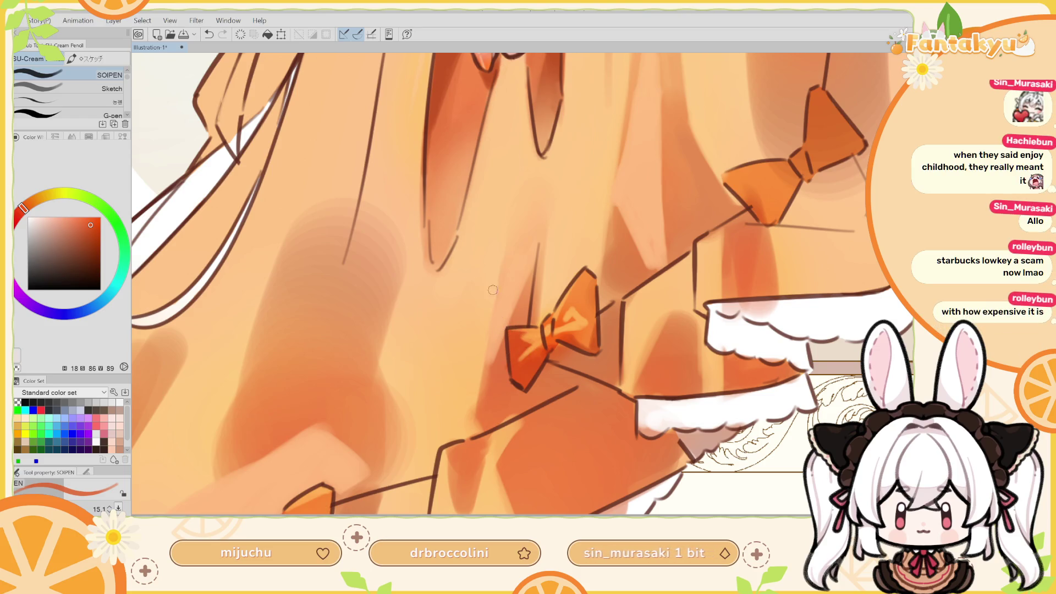
Paint light-orange highlight streaks on the left lobe, undoing a darker over-paint
alt+click(529, 327)
mouse_move(520, 358)
mouse_down()
mouse_move(519, 334)
mouse_move(519, 361)
mouse_move(547, 328)
mouse_up()
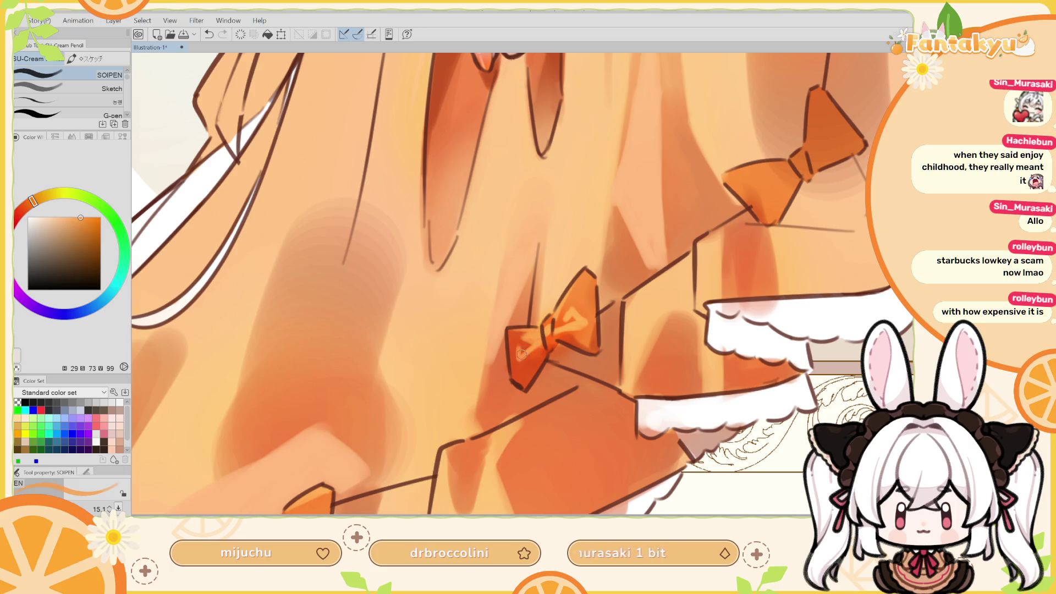
drag(539, 348, 518, 354)
key(ctrl+z)
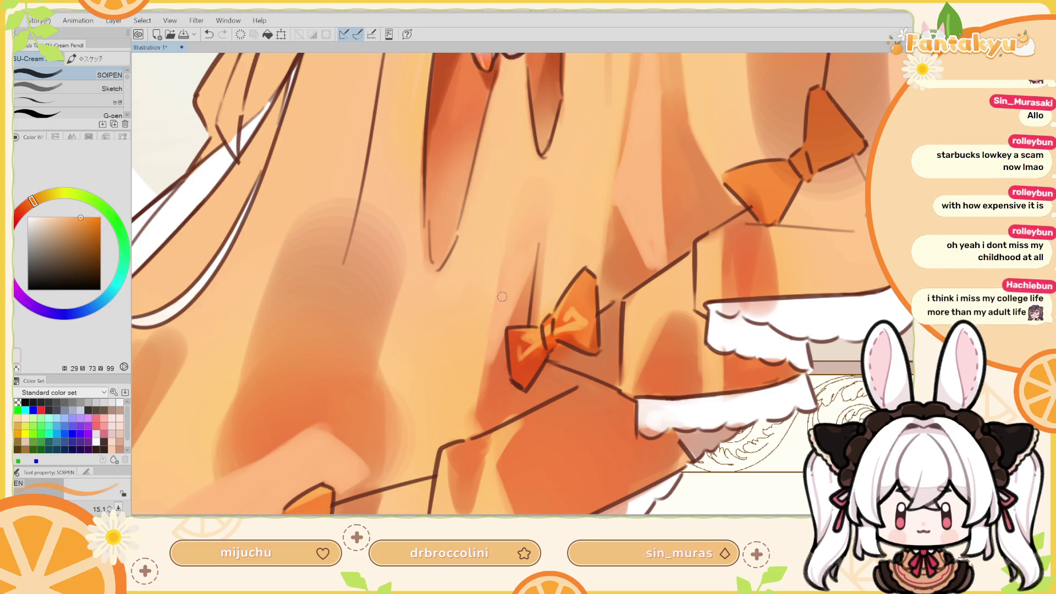
drag(477, 298, 478, 351)
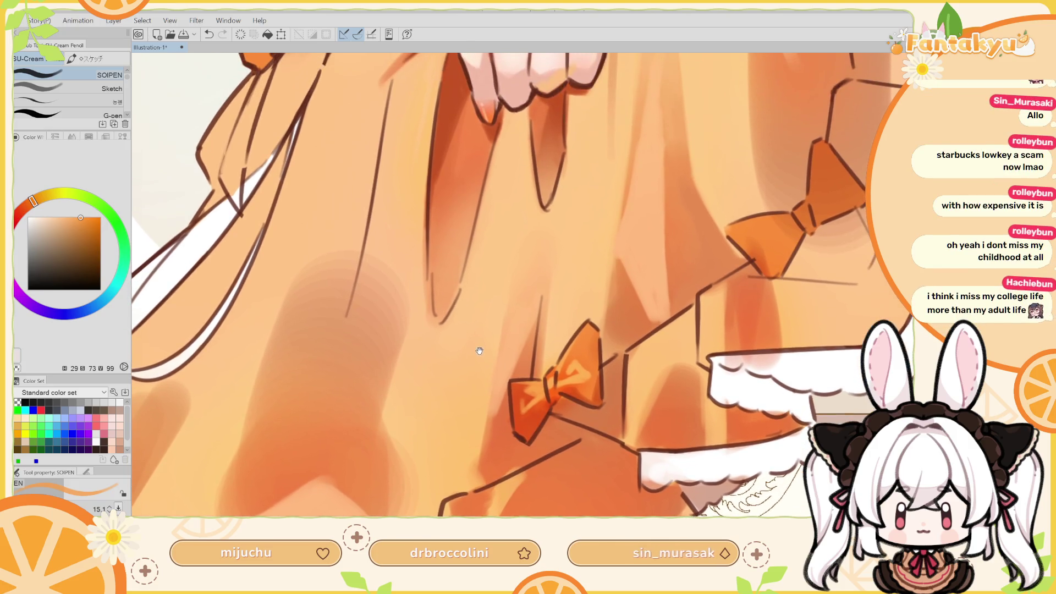
Sample the bow's oranges and try small shading strokes on the left bow loop
alt+click(523, 390)
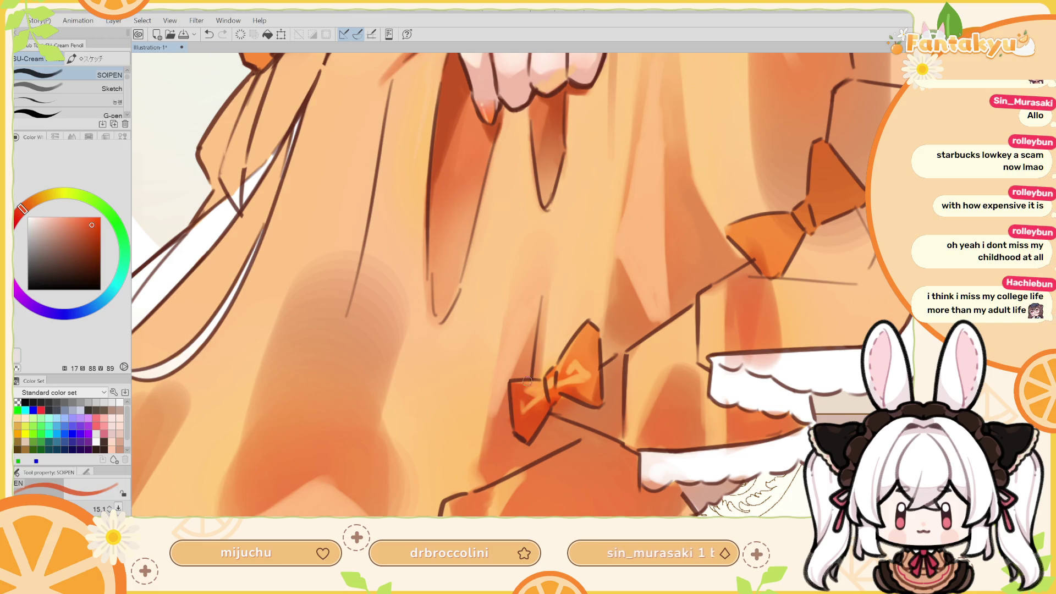
alt+click(534, 394)
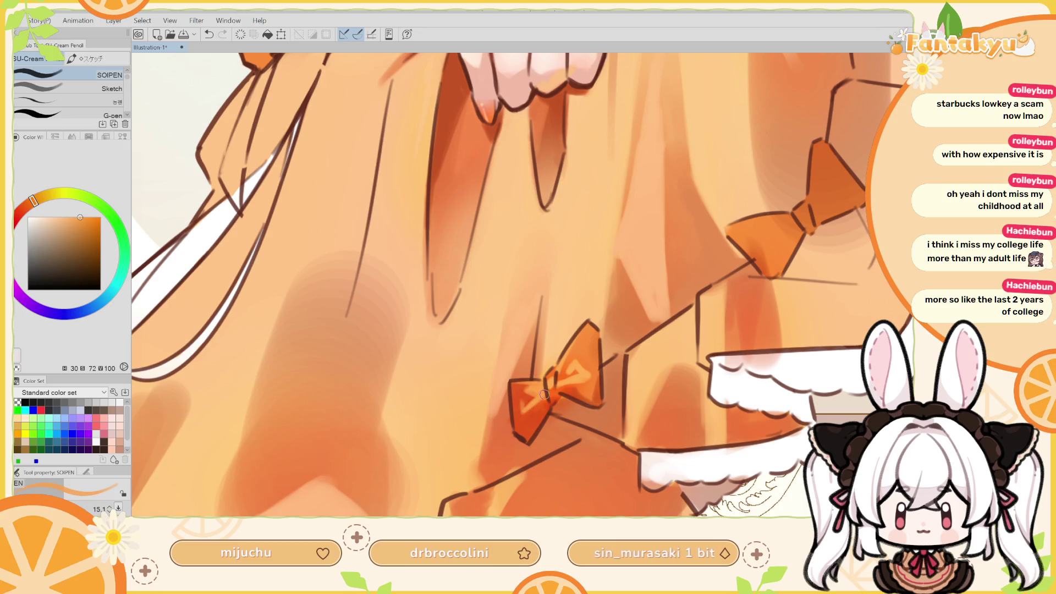
key(ctrl+z)
key(ctrl+y)
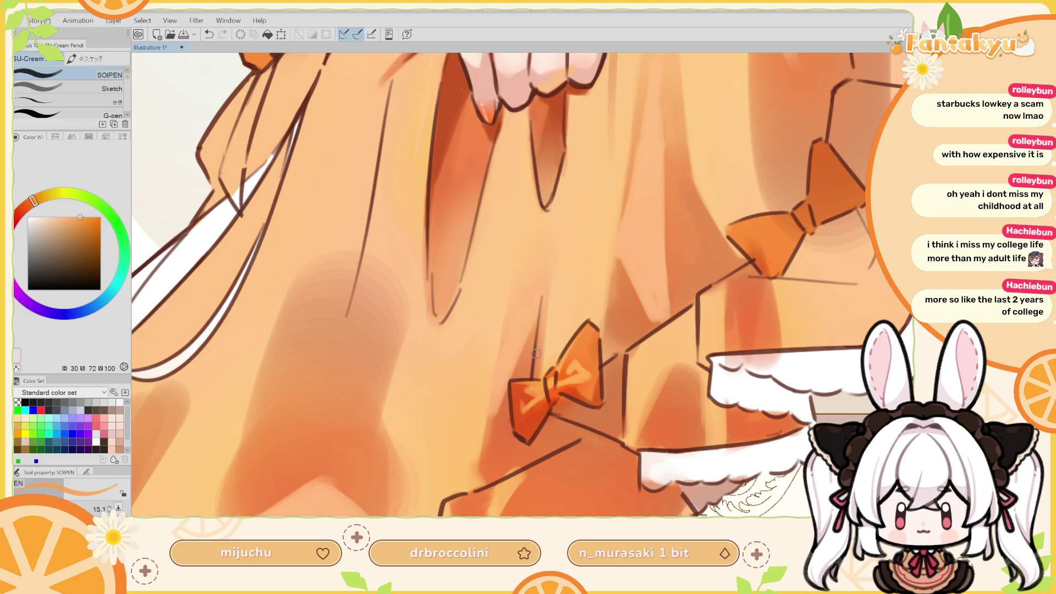
alt+click(519, 388)
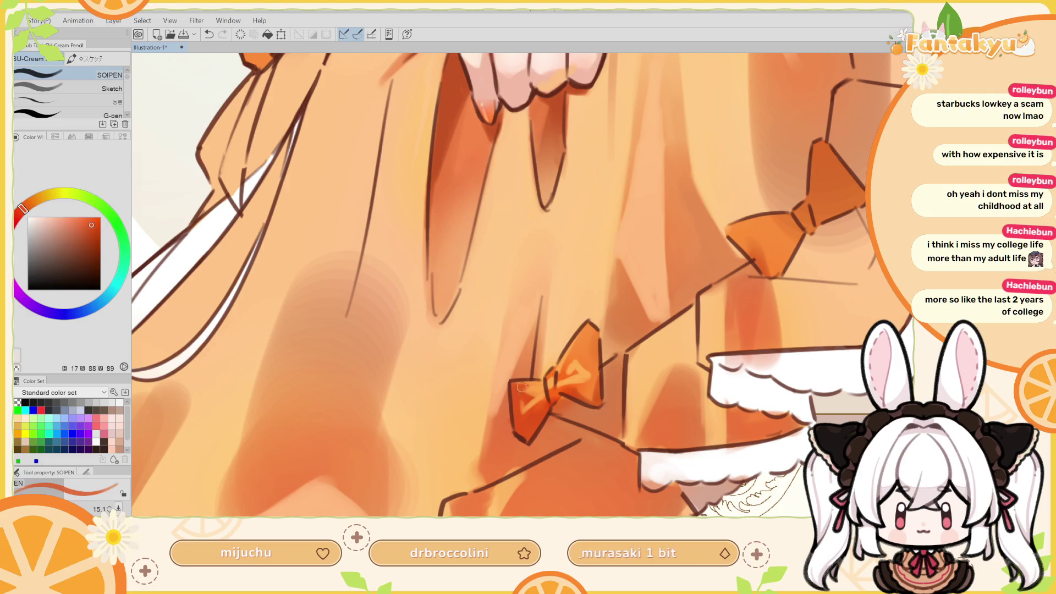
key(ctrl+z)
key(ctrl+z)
drag(524, 383, 544, 386)
Add a pale orange highlight on the lower bow, checking it in a mirrored view
key(h)
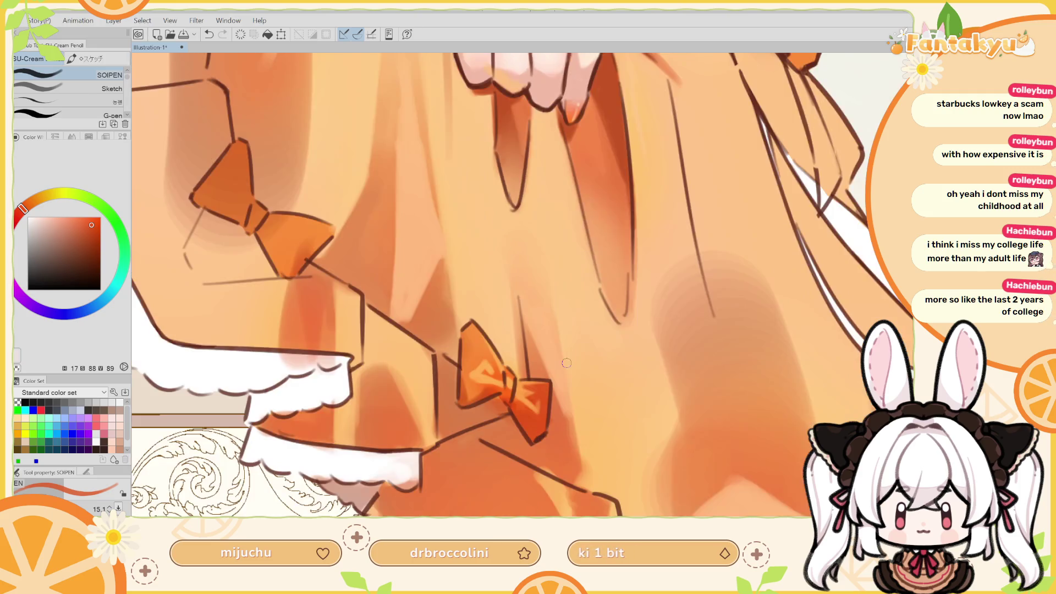
alt+click(522, 389)
drag(526, 387, 527, 390)
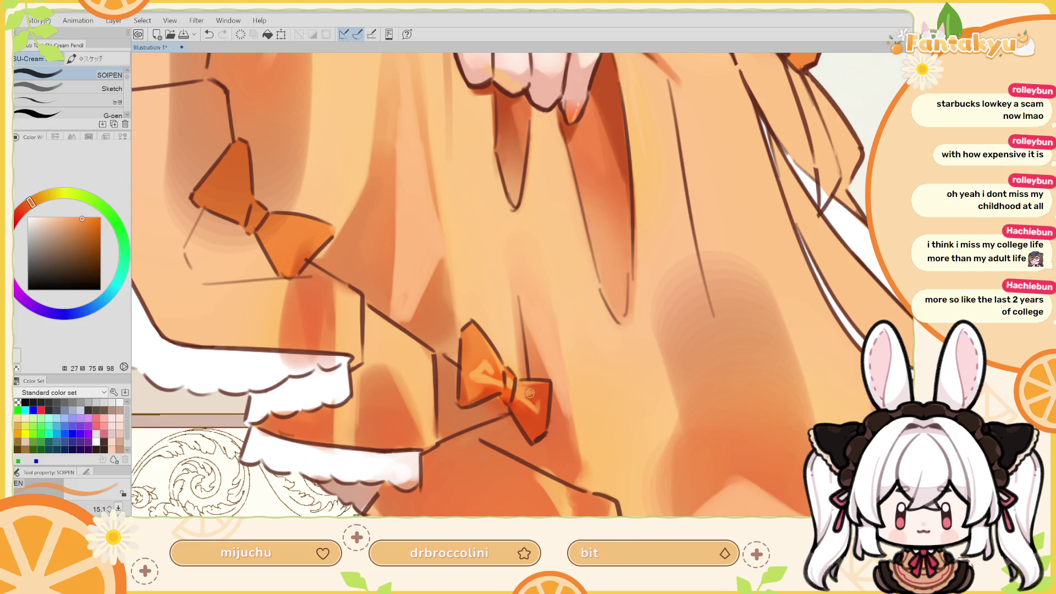
key(ctrl+z)
alt+click(496, 379)
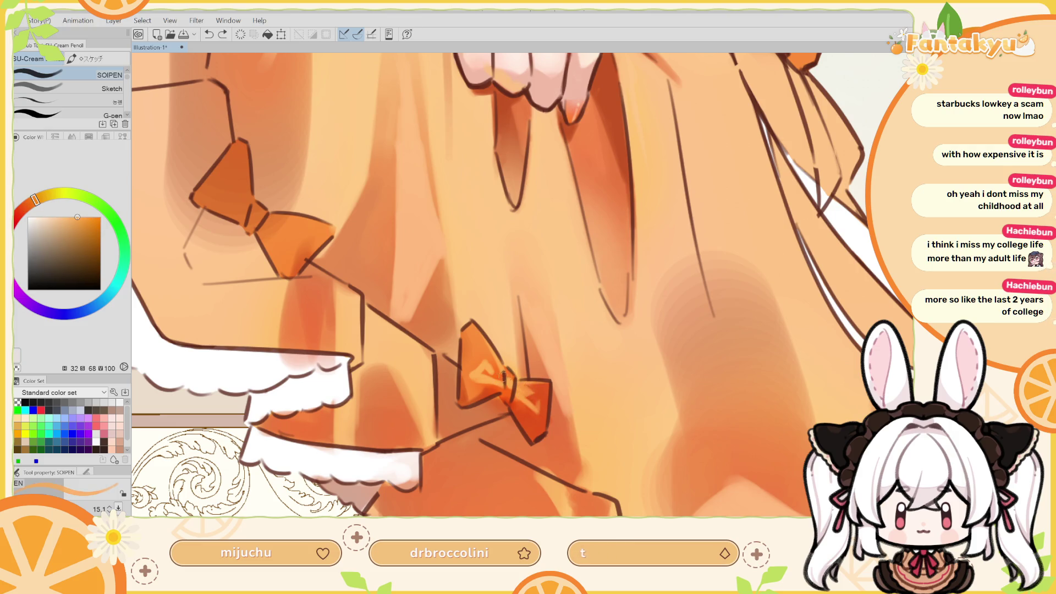
drag(522, 387, 526, 391)
alt+click(532, 401)
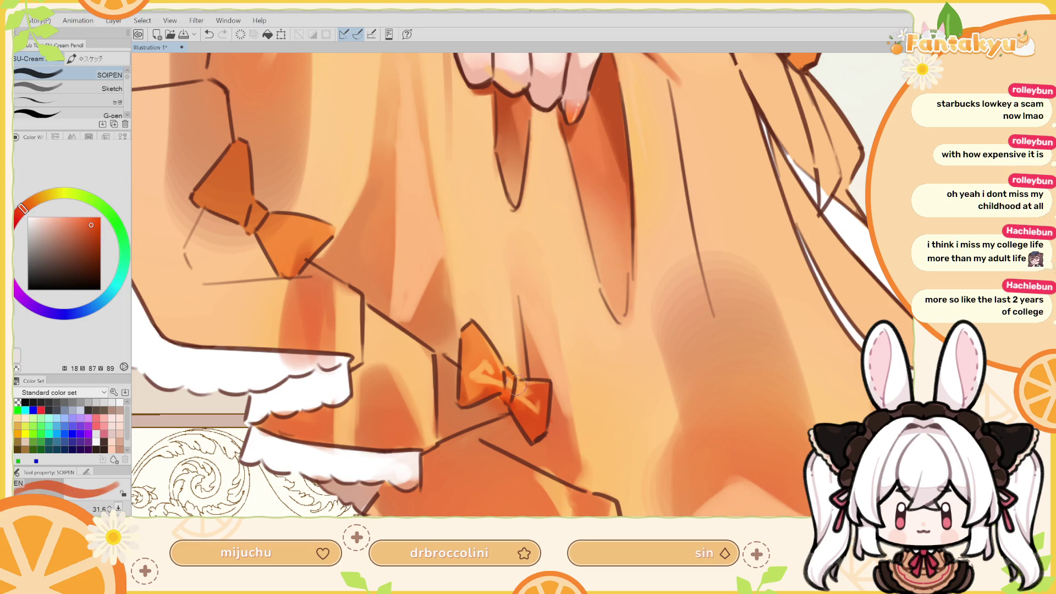
key(h)
mouse_move(527, 387)
mouse_down()
mouse_move(542, 379)
mouse_move(531, 388)
mouse_up()
Repaint the left bow lobe toward the knot, then mirror and rotate the view to check
alt+click(543, 379)
key(bracketleft)
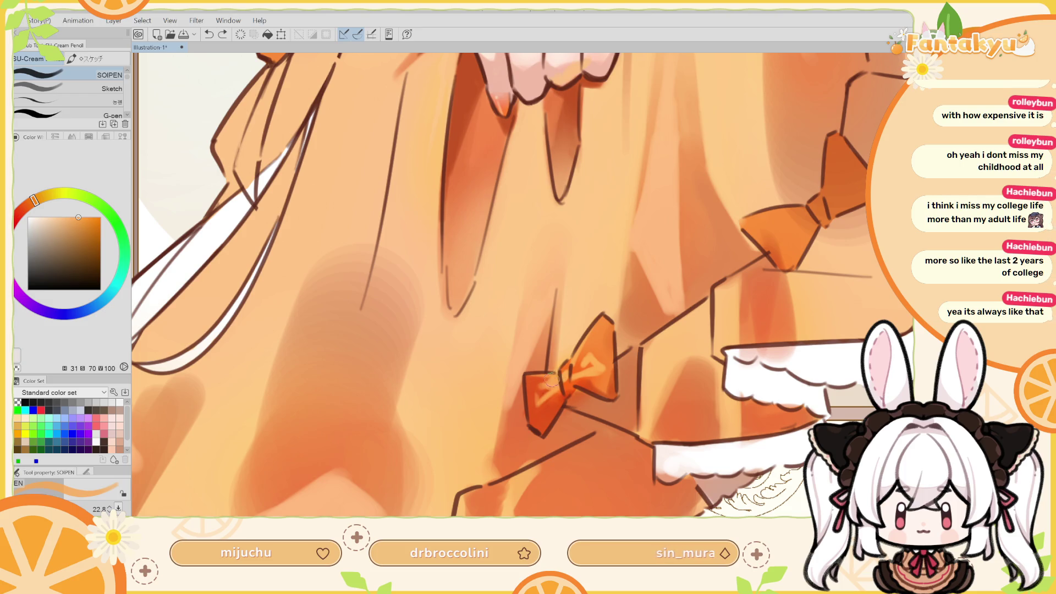
alt+click(534, 390)
key(bracketright)
key(ctrl+z)
mouse_move(536, 387)
mouse_down()
mouse_move(561, 379)
mouse_move(553, 370)
mouse_up()
key(ctrl+z)
key(ctrl+z)
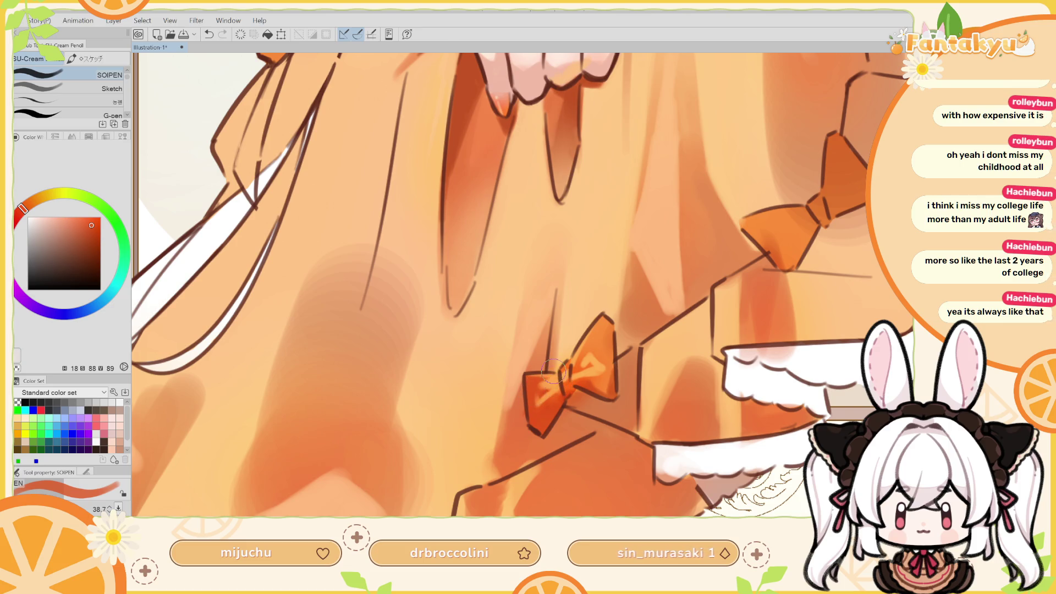
key(h)
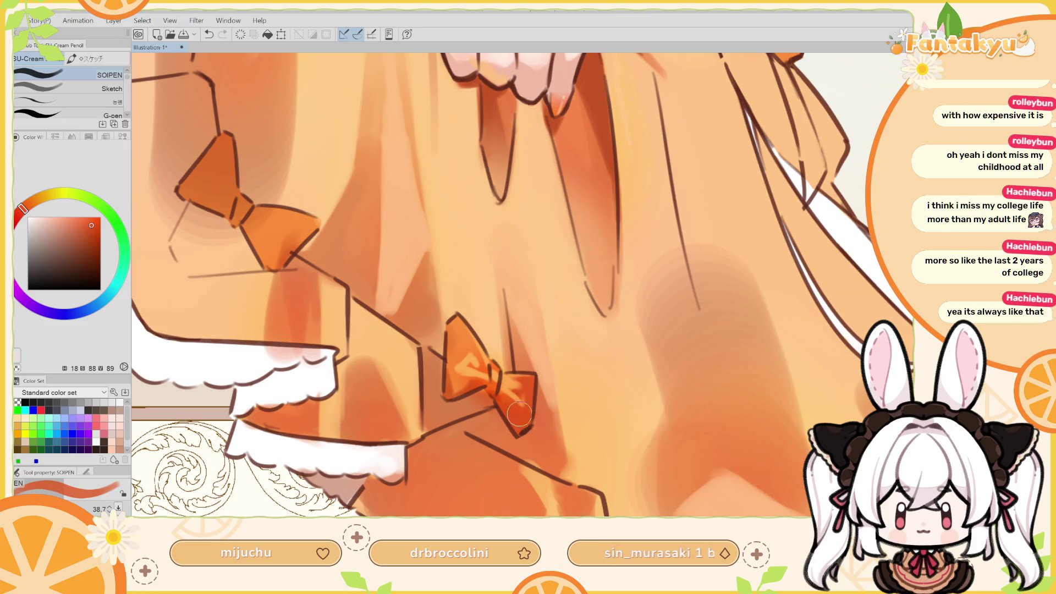
mouse_move(512, 396)
mouse_down()
mouse_move(501, 290)
mouse_move(463, 279)
mouse_up()
alt+click(509, 407)
Draw a dark edge along the bow's upper-right wing, discarding trial strokes
key(p)
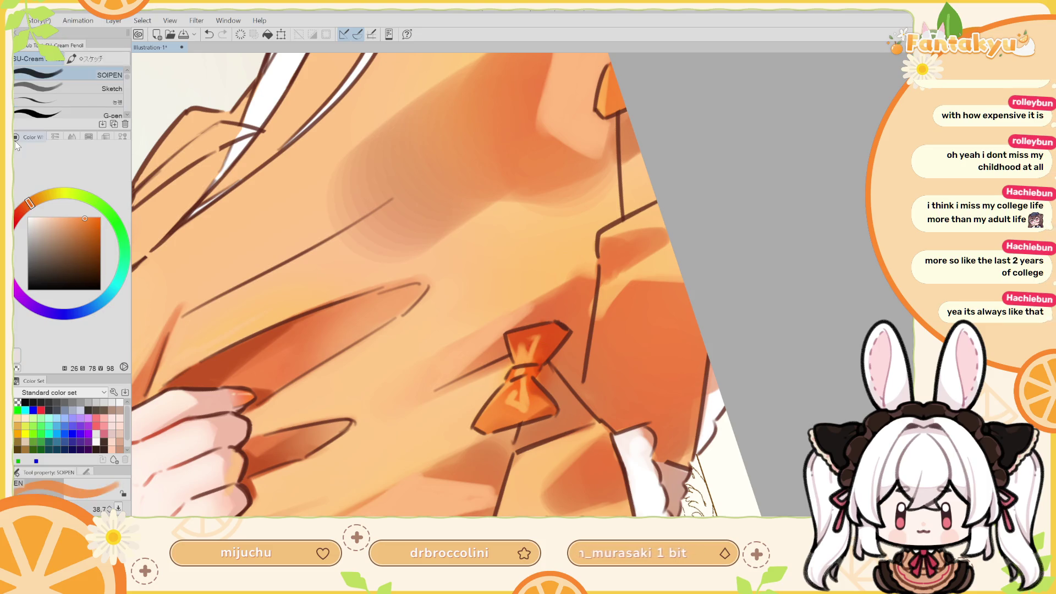
drag(545, 355, 569, 317)
key(ctrl+z)
key(ctrl+z)
drag(545, 352, 569, 325)
key(ctrl+z)
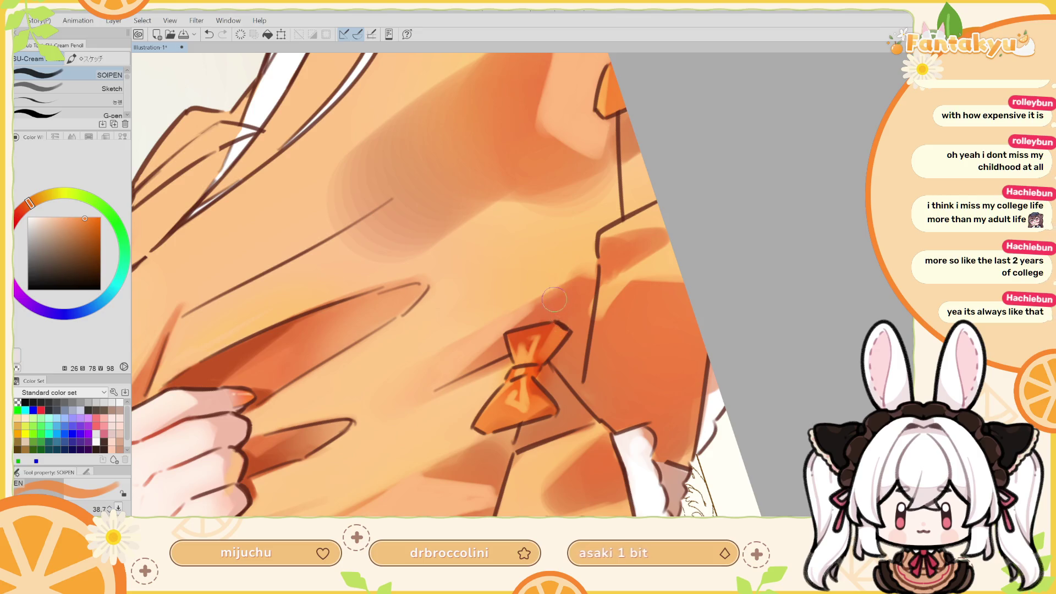
key(h)
Shrink the brush, sample the bow's oranges and paint a short stroke on the bow knot
key(bracketleft)
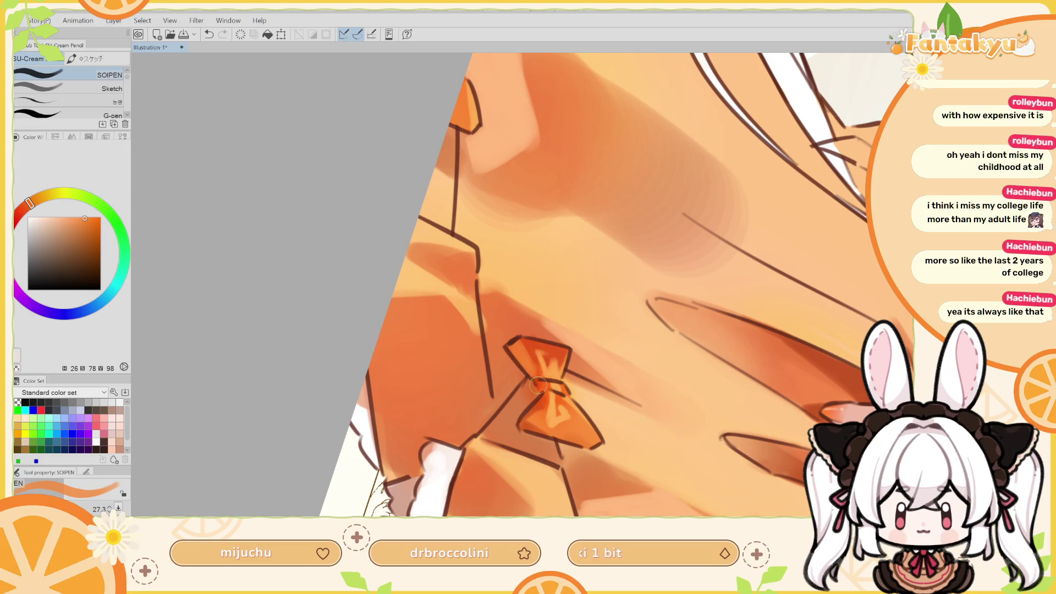
alt+click(529, 343)
alt+click(538, 367)
key(bracketleft)
key(bracketleft)
key(bracketright)
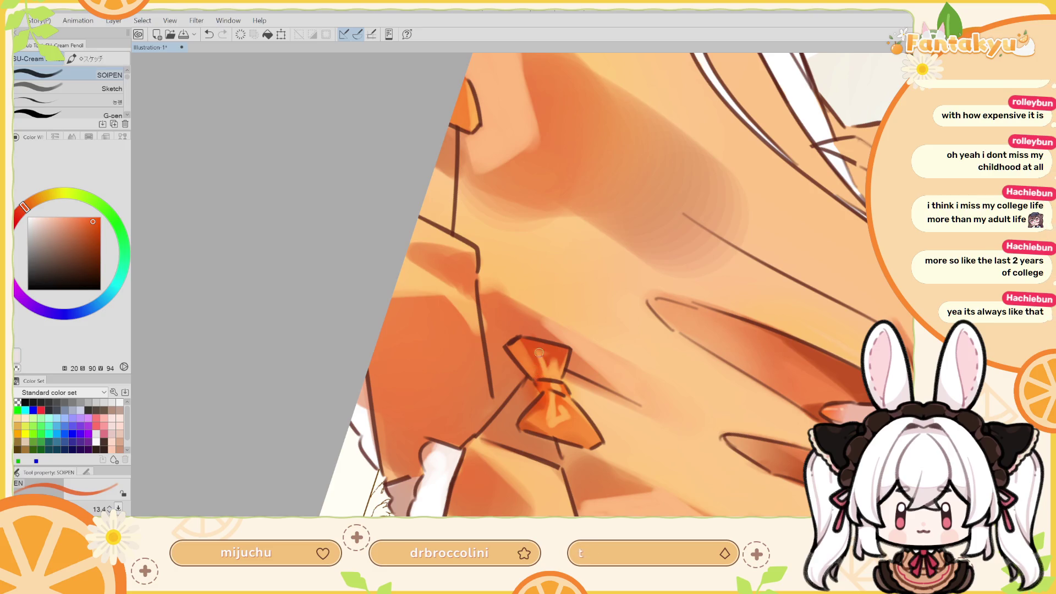
key(h)
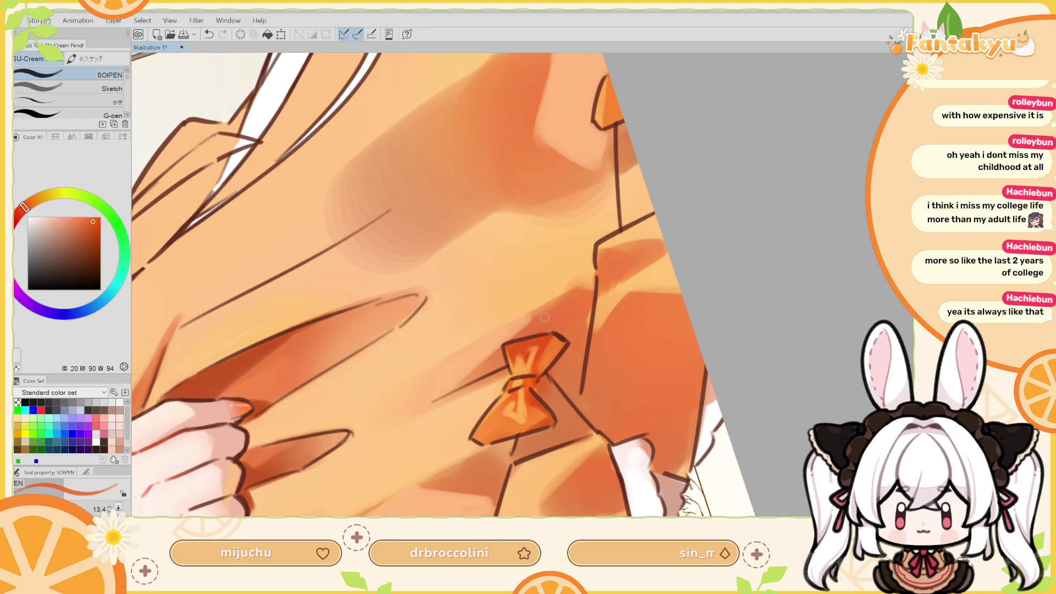
alt+click(531, 377)
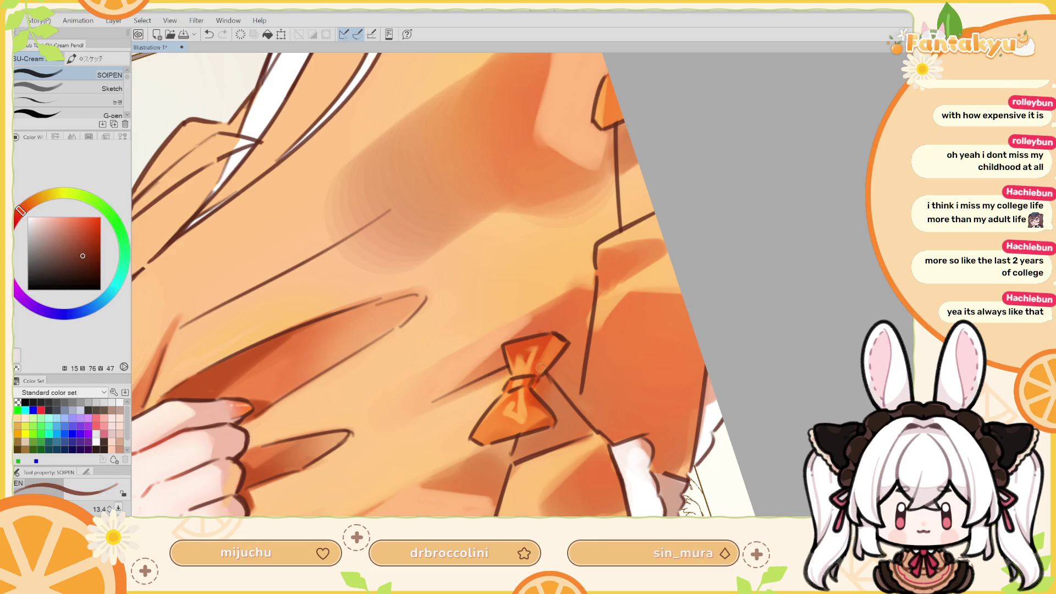
alt+click(540, 344)
drag(533, 380, 527, 384)
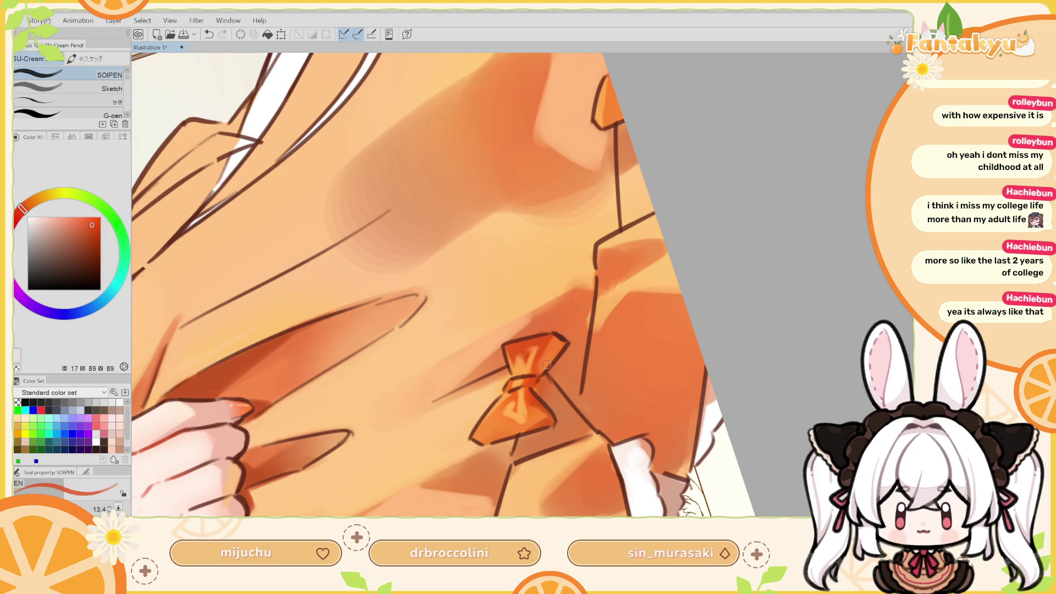
Dab tiny bright-orange touches on the knot, then straighten and zoom out to the skirt bows
alt+click(514, 391)
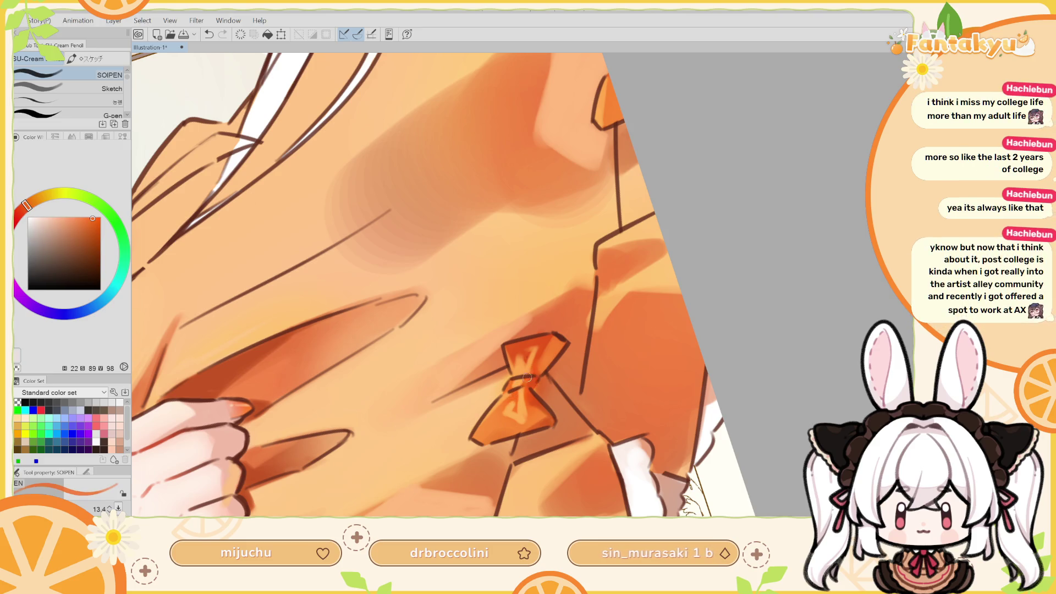
click(526, 378)
key(ctrl+z)
click(524, 379)
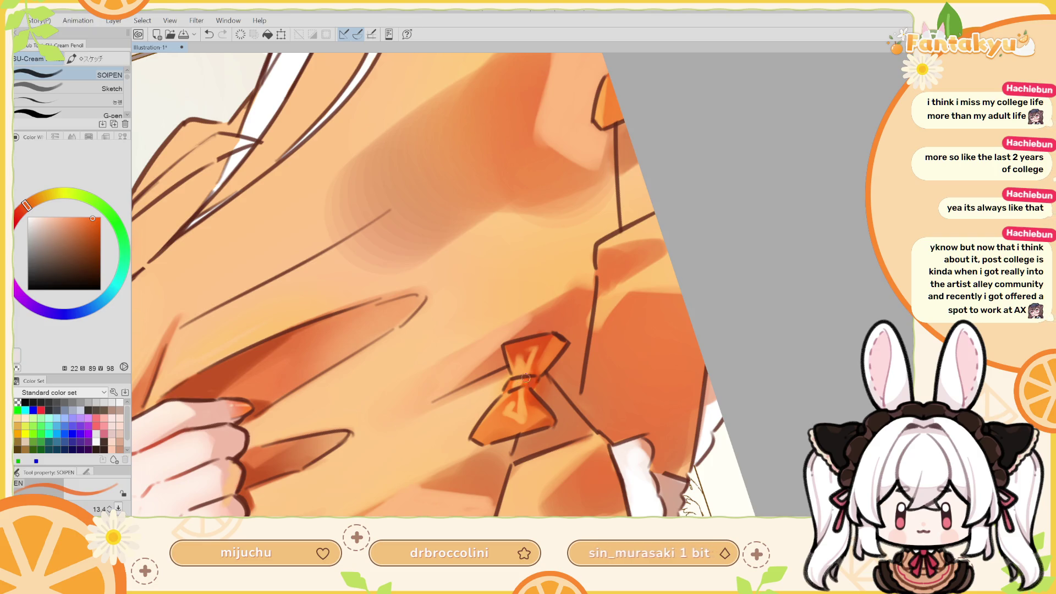
key(ctrl+z)
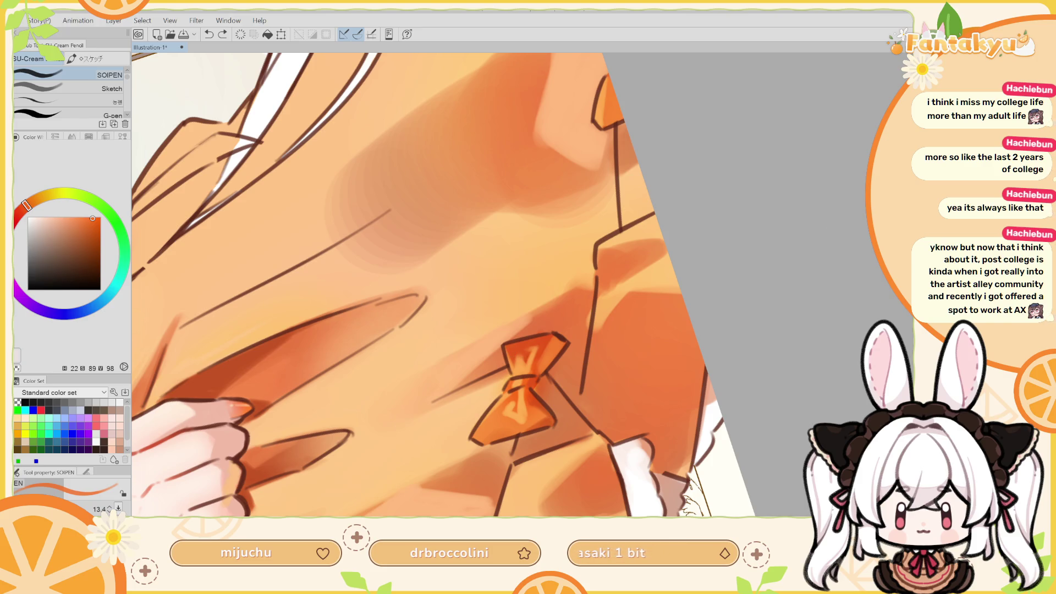
key(ctrl+at)
drag(510, 350, 546, 360)
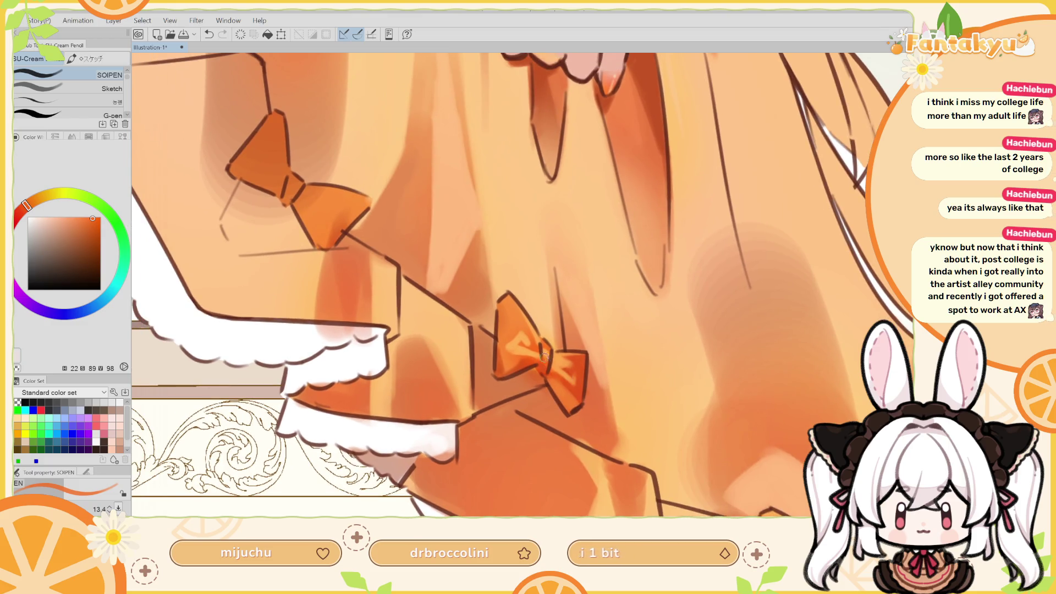
Sample softer oranges from the lower bow and paint over it to smooth its colour
drag(548, 357, 572, 372)
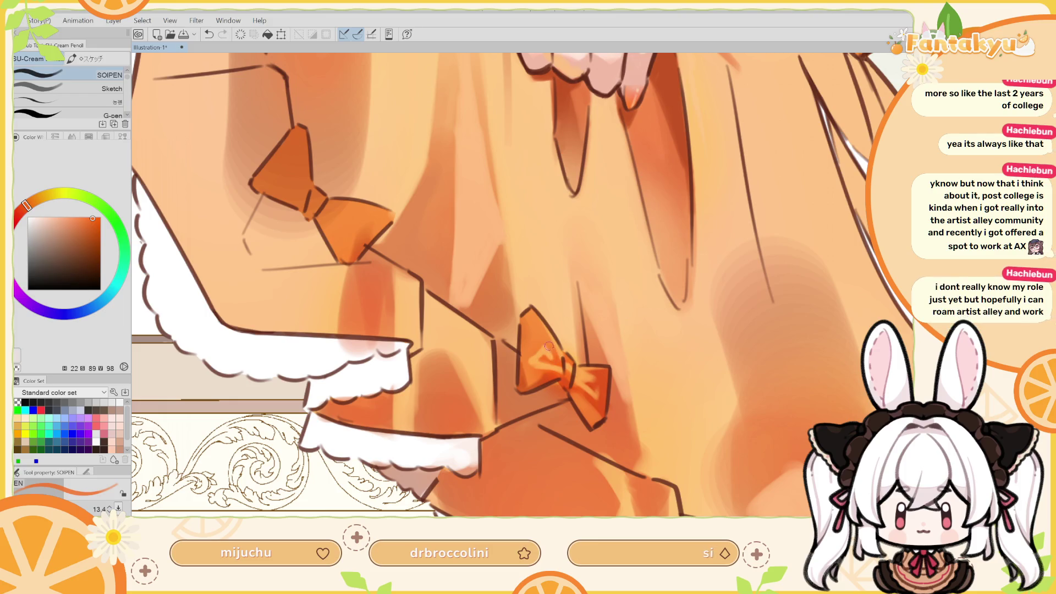
alt+click(526, 337)
mouse_move(525, 349)
mouse_down()
mouse_move(534, 363)
mouse_move(536, 305)
mouse_up()
key(h)
mouse_move(548, 346)
mouse_down()
mouse_move(555, 341)
mouse_move(555, 359)
mouse_move(548, 334)
mouse_move(553, 352)
mouse_up()
alt+click(555, 343)
alt+click(554, 347)
key(ctrl+z)
key(ctrl+z)
alt+click(544, 333)
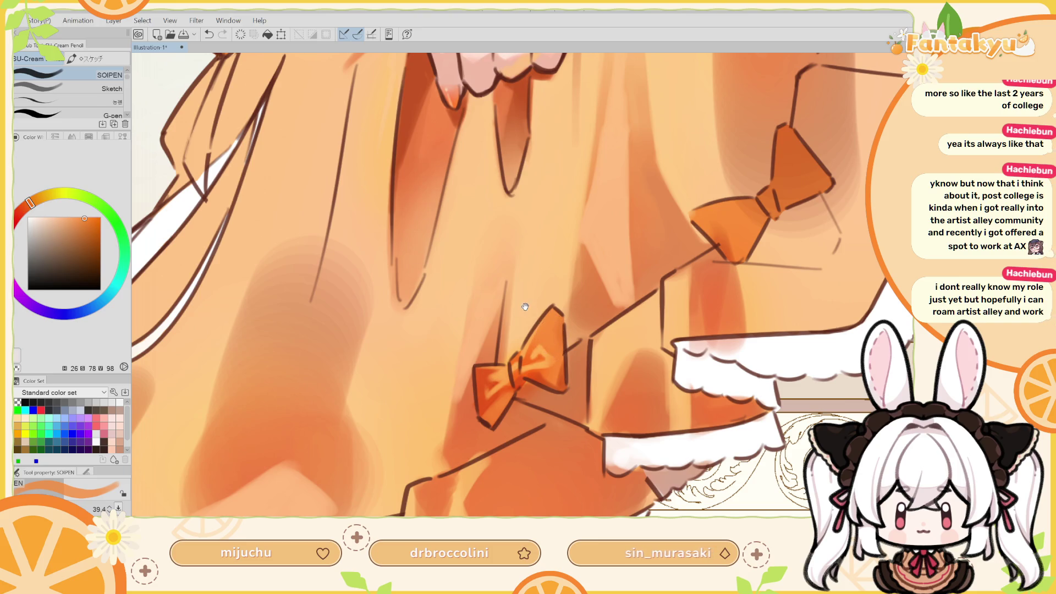
drag(526, 307, 542, 306)
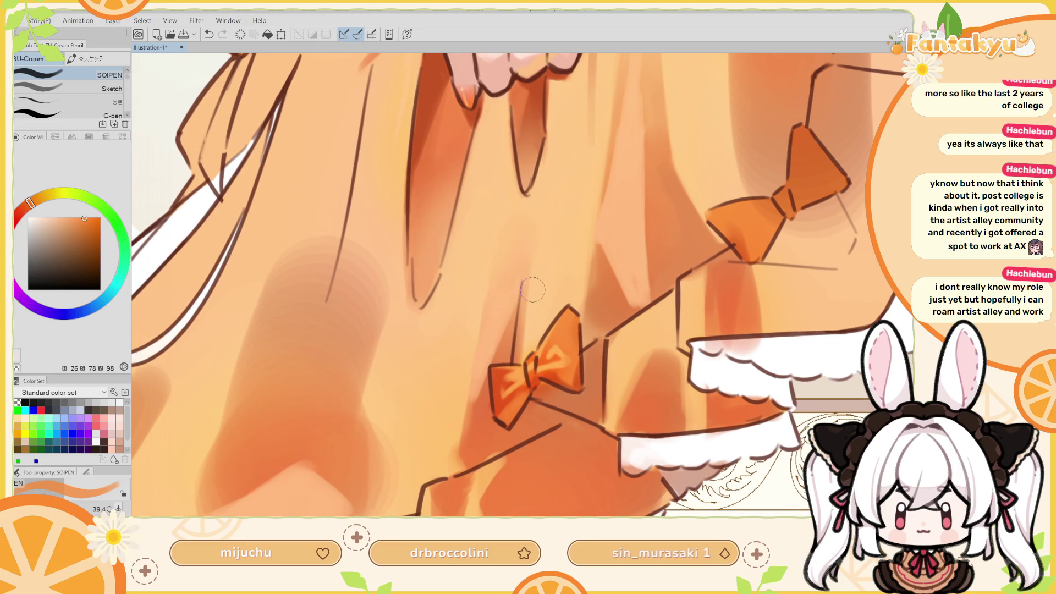
Shrink the brush and paint a short pale orange highlight on the lower bow
alt+click(550, 321)
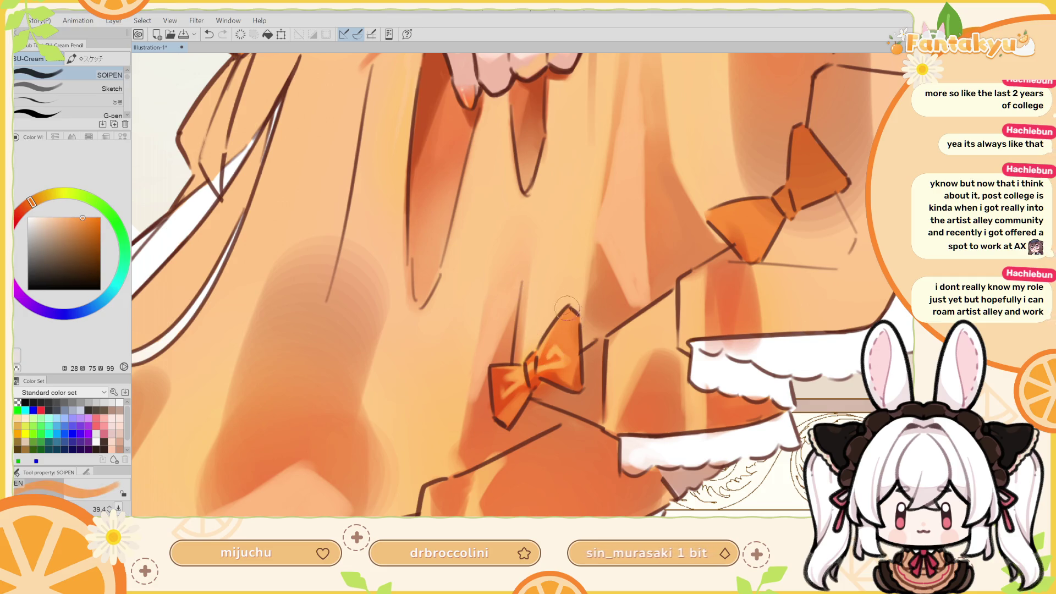
key(bracketleft)
key(bracketleft)
key(bracketleft)
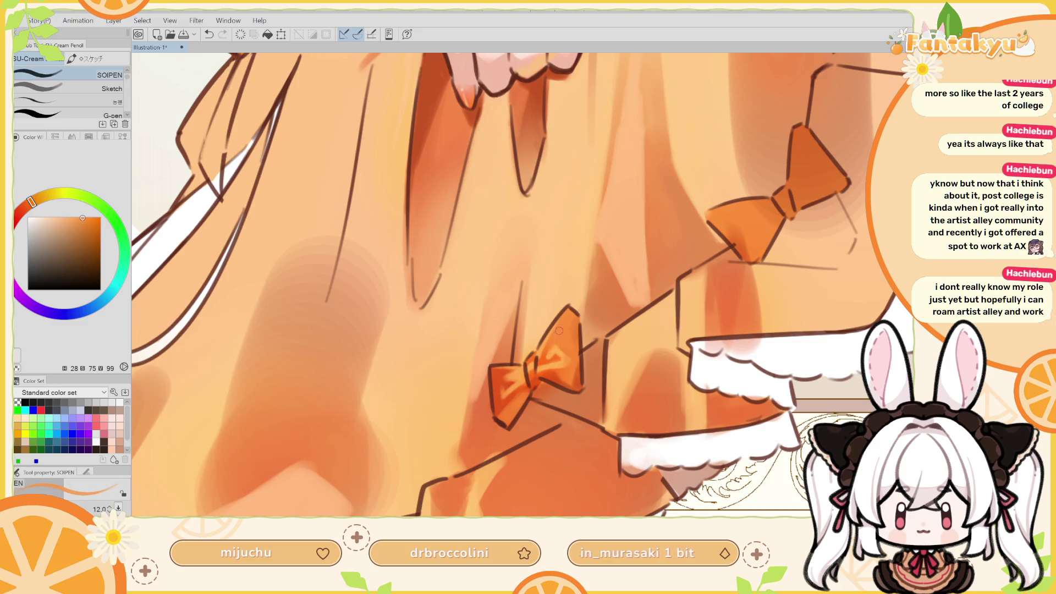
alt+click(550, 350)
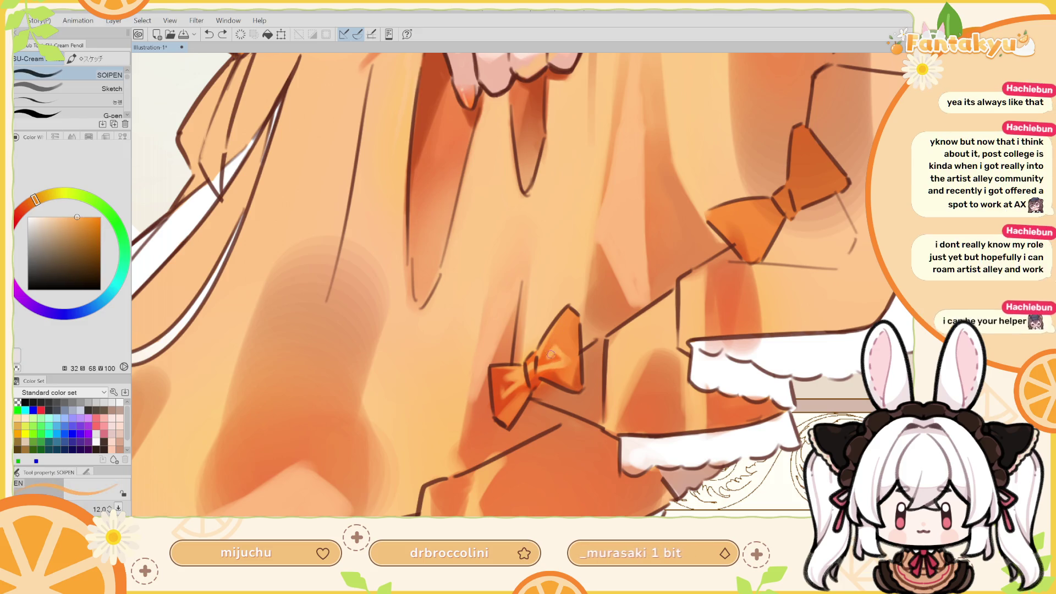
drag(551, 352, 555, 335)
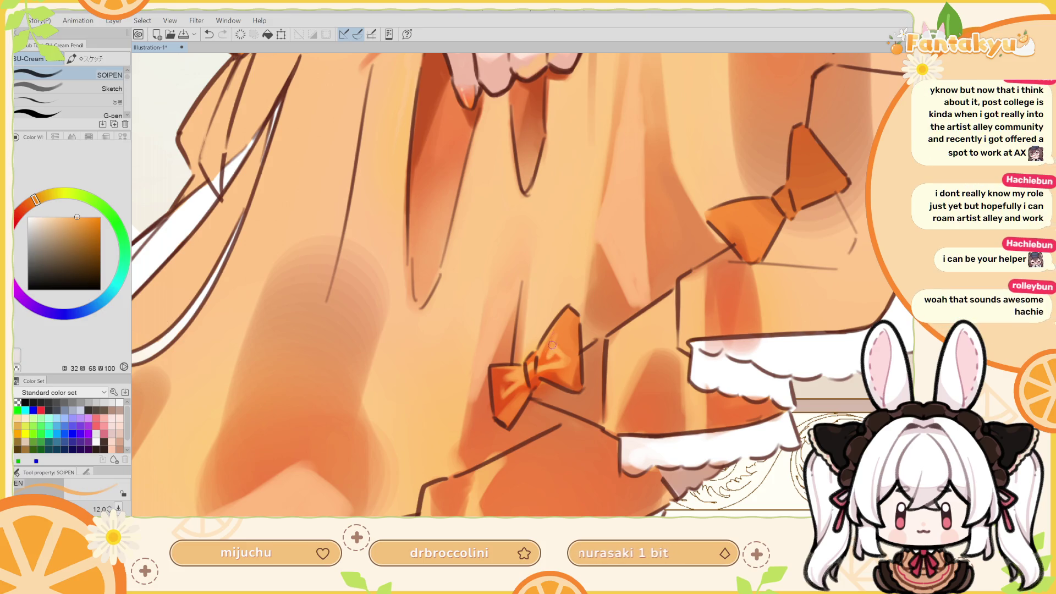
key(ctrl+z)
drag(550, 352, 558, 336)
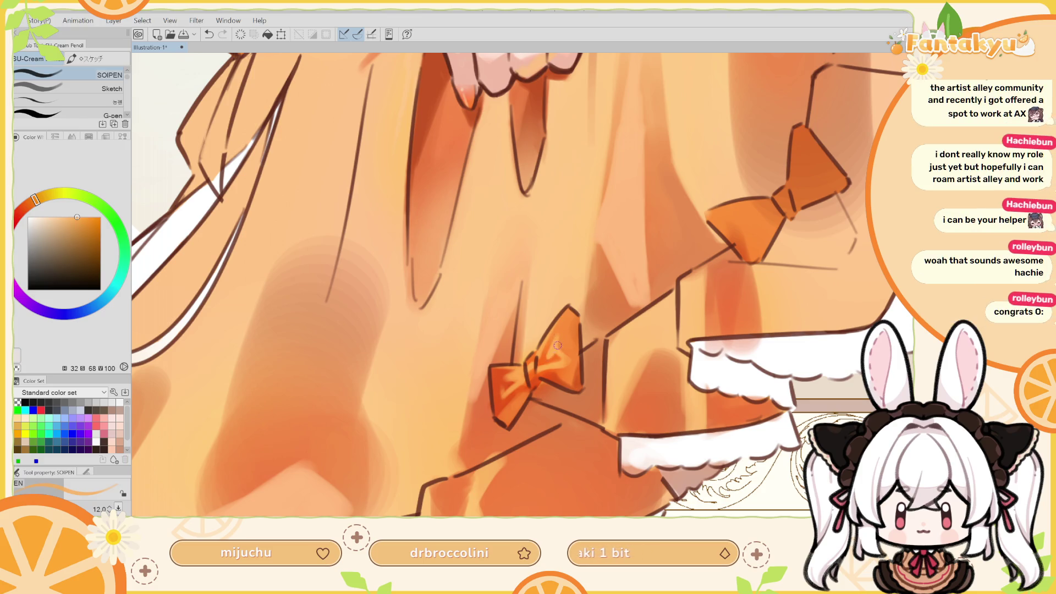
Add a deeper orange stroke to the bow, comparing it with undo/redo before keeping it
alt+click(562, 324)
drag(559, 338, 563, 330)
key(ctrl+z)
key(ctrl+y)
key(ctrl+z)
key(ctrl+y)
key(ctrl+z)
key(ctrl+y)
key(ctrl+z)
key(ctrl+y)
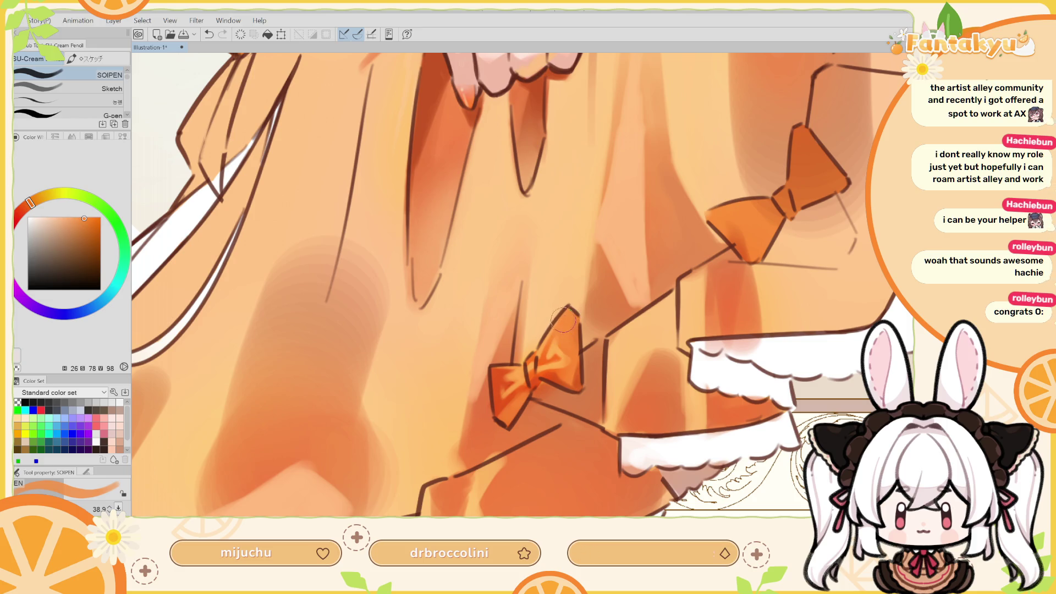
key(h)
alt+click(544, 349)
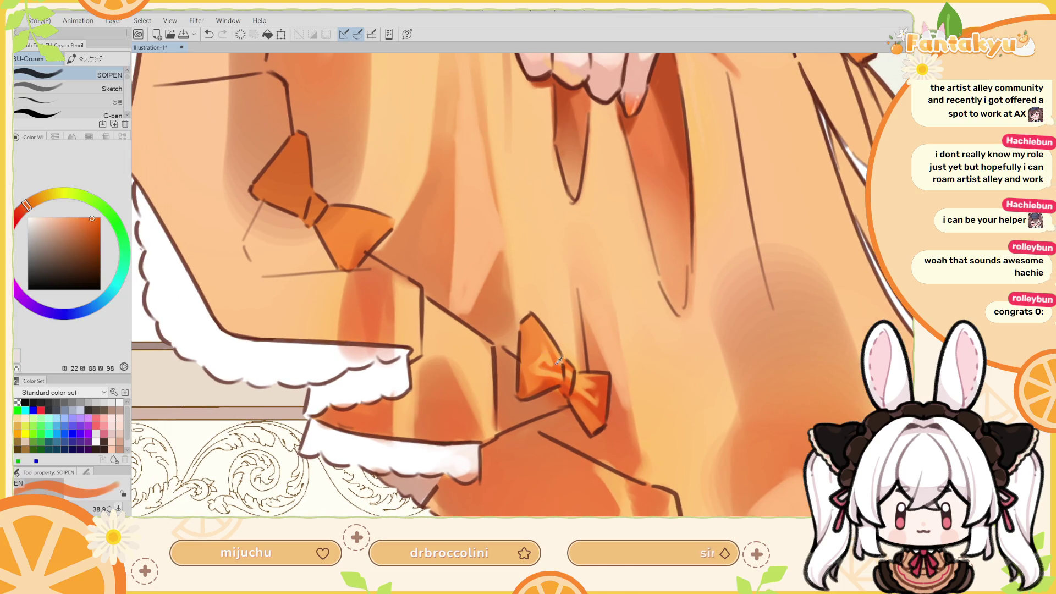
Paint small highlight strokes and dabs on the bow using lighter sampled oranges
drag(558, 345, 545, 359)
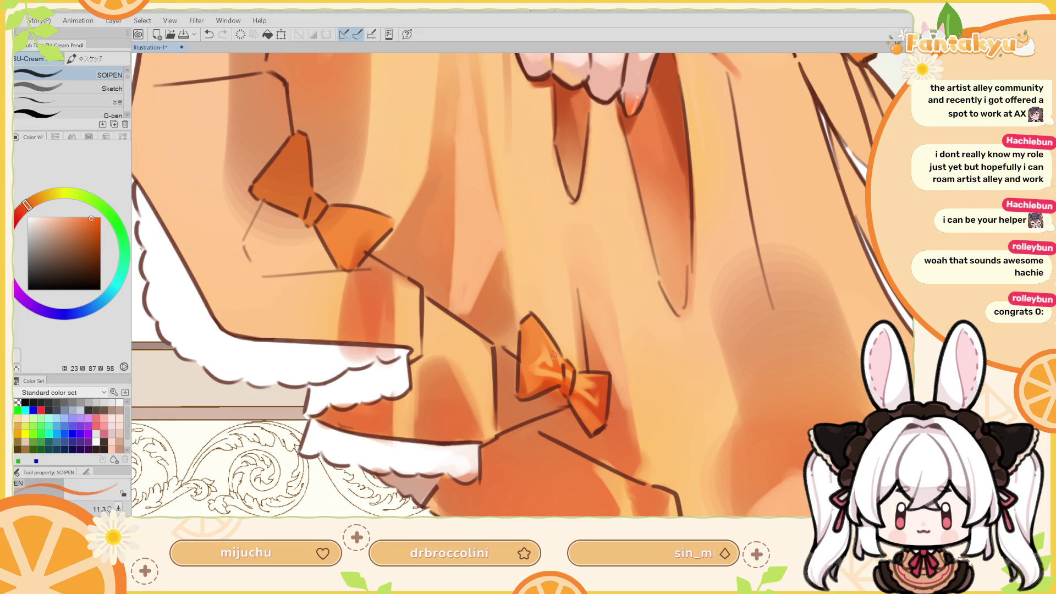
mouse_move(538, 315)
mouse_down()
mouse_move(546, 325)
mouse_move(529, 297)
mouse_move(549, 323)
mouse_move(558, 255)
mouse_move(557, 279)
mouse_up()
alt+click(545, 327)
key(p)
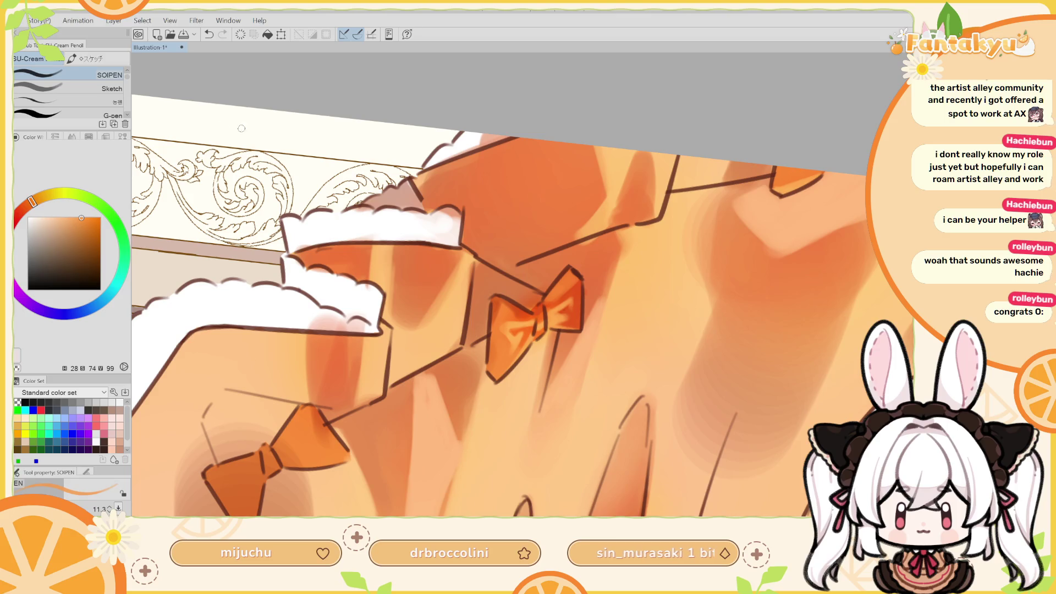
alt+click(506, 323)
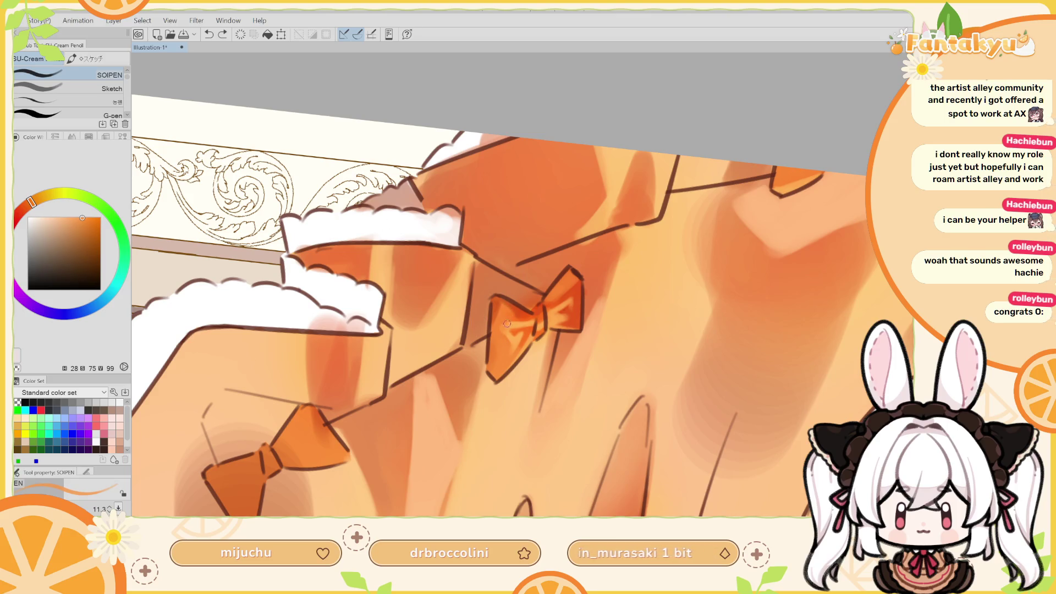
alt+click(507, 325)
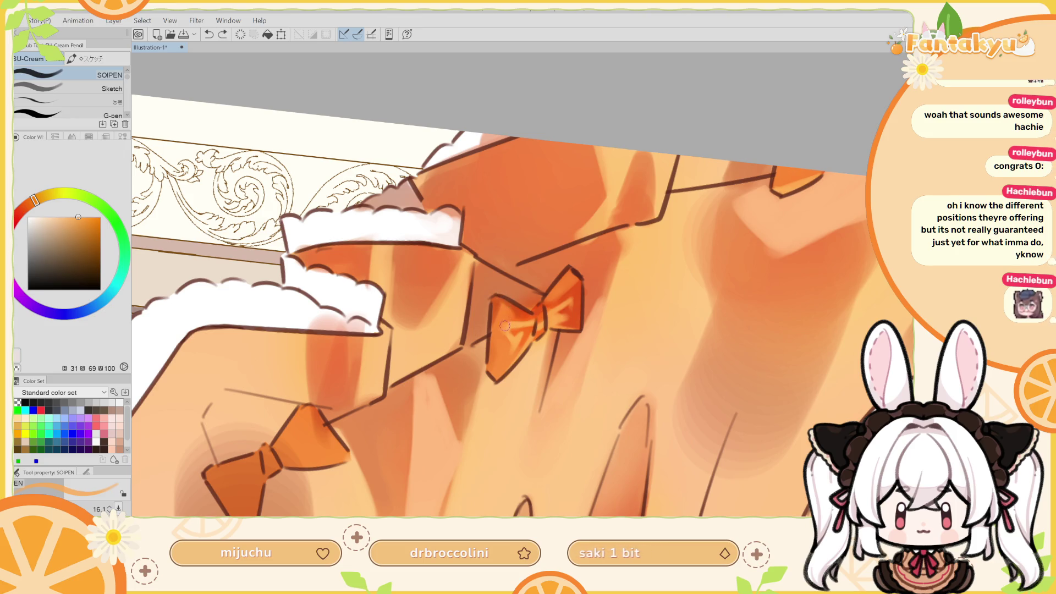
click(502, 323)
In the mirrored view, dab the bow's own orange onto it, redoing a missed dab
key(h)
alt+click(560, 298)
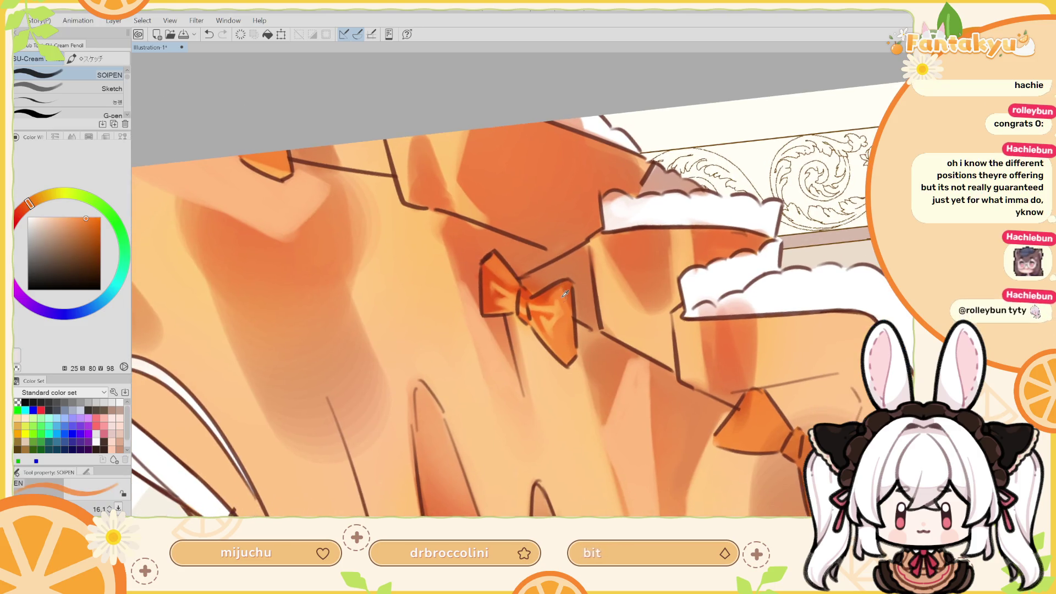
click(558, 296)
key(ctrl+z)
click(570, 306)
Touch up the bow's left wing with a deeper orange, undoing the misses
drag(558, 293, 572, 281)
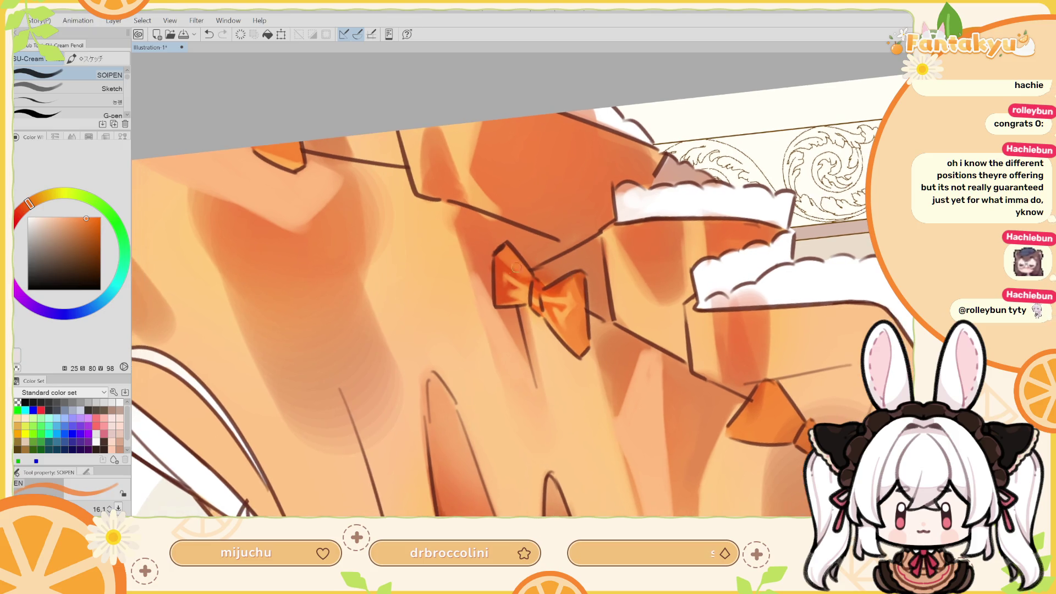
alt+click(504, 264)
click(512, 267)
key(ctrl+z)
click(504, 264)
click(530, 278)
key(ctrl+z)
click(511, 268)
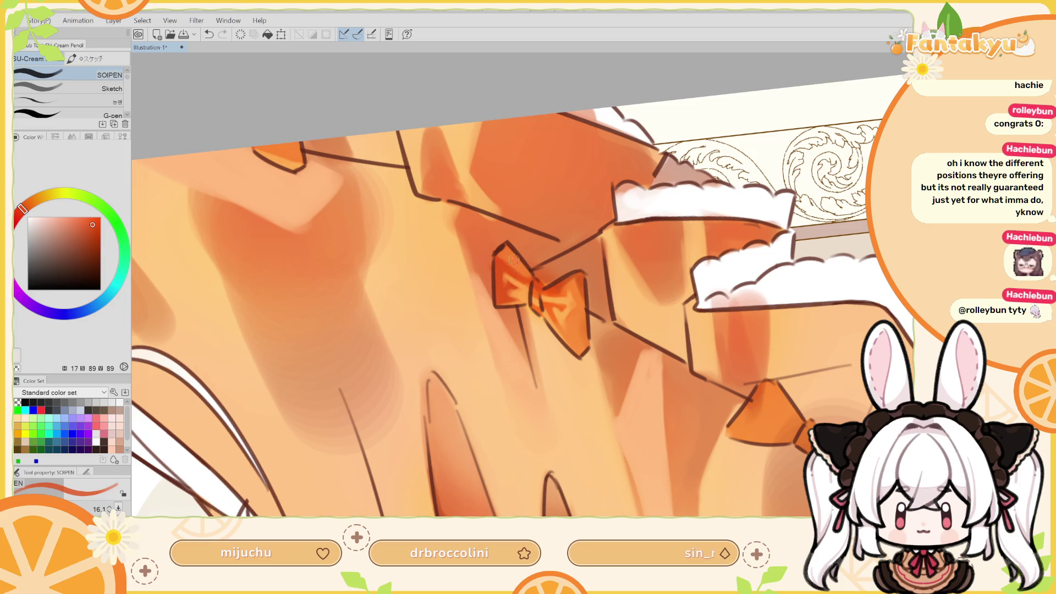
Sample a darker orange from the bow and dab a small shade onto it
key(h)
alt+click(537, 280)
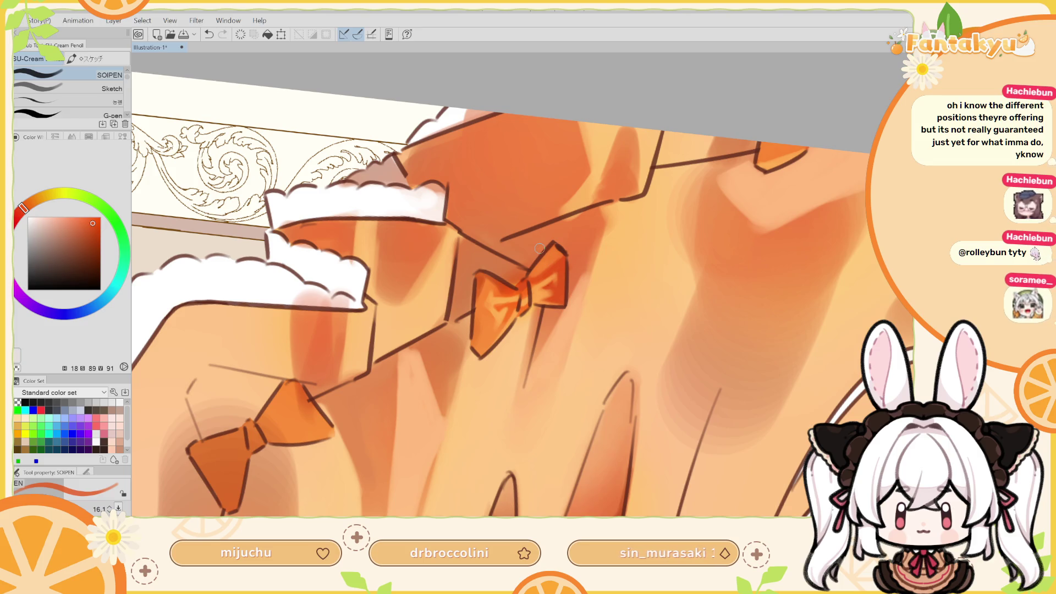
alt+click(553, 259)
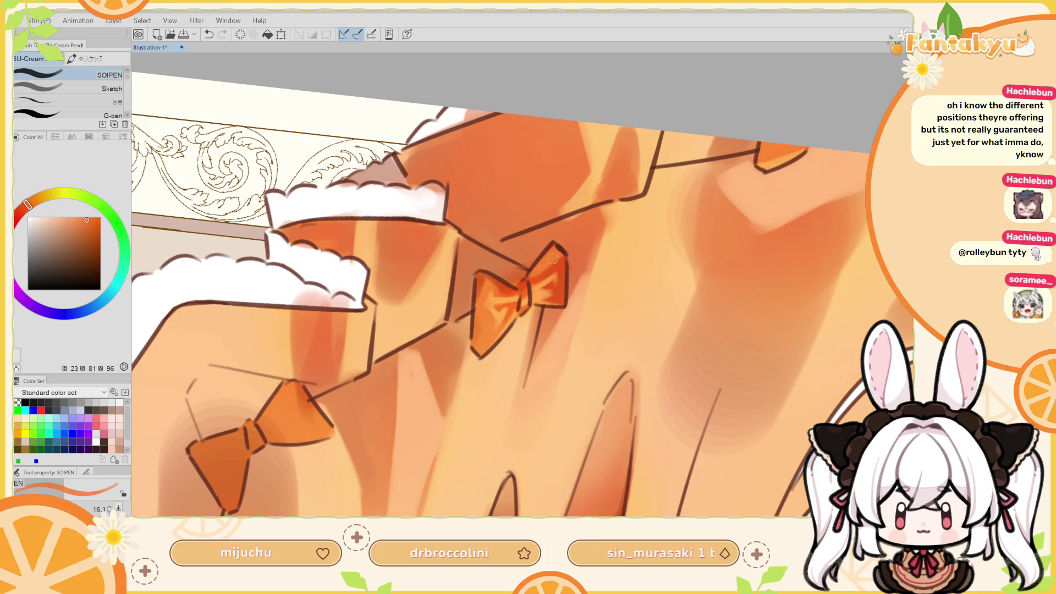
alt+click(482, 276)
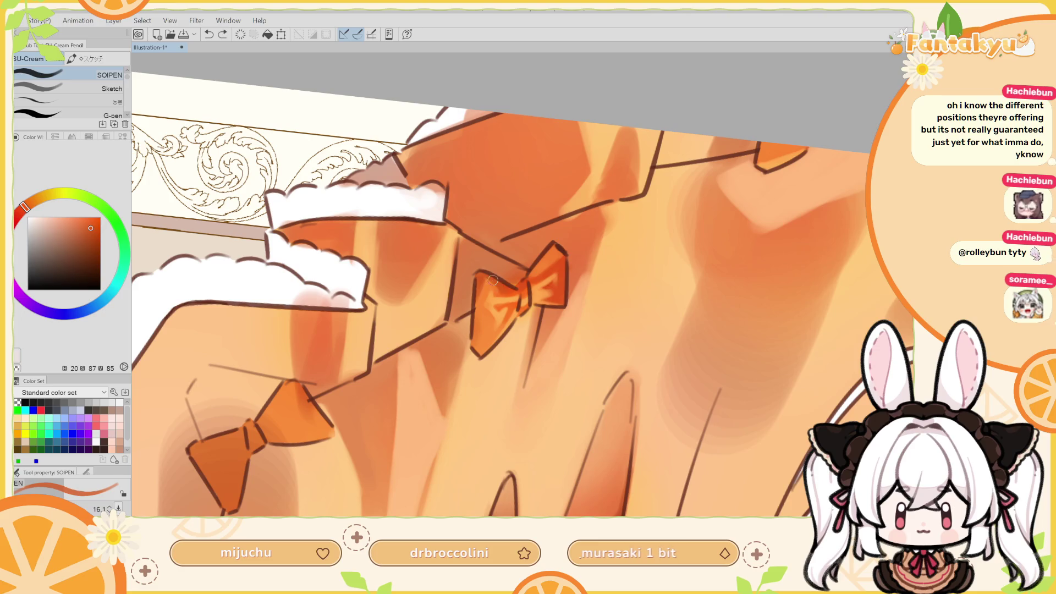
click(498, 292)
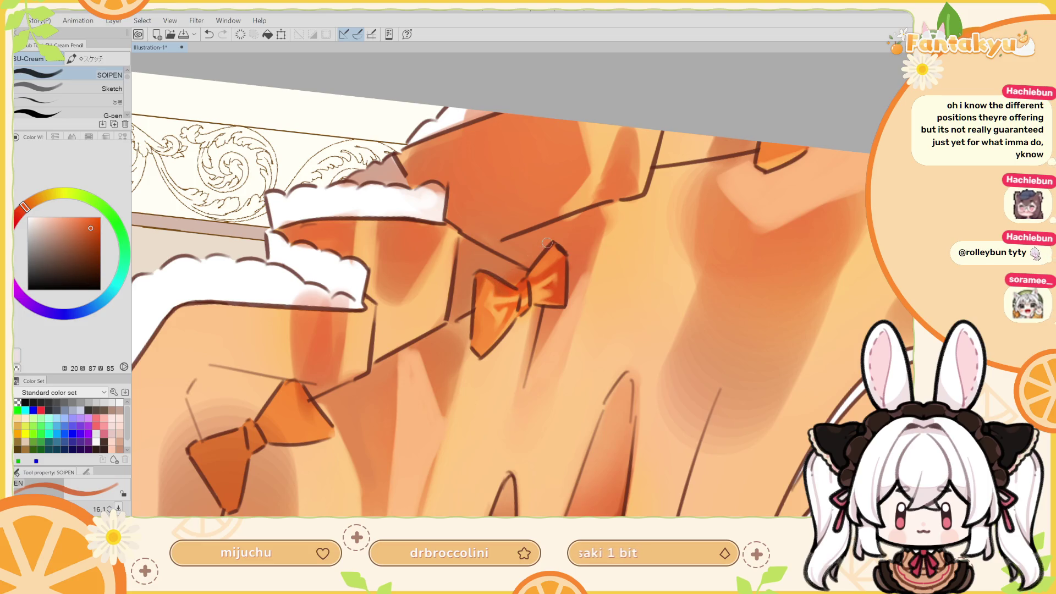
With the view unflipped, stroke an eyedropped darker orange across the bow's right lobe
key(h)
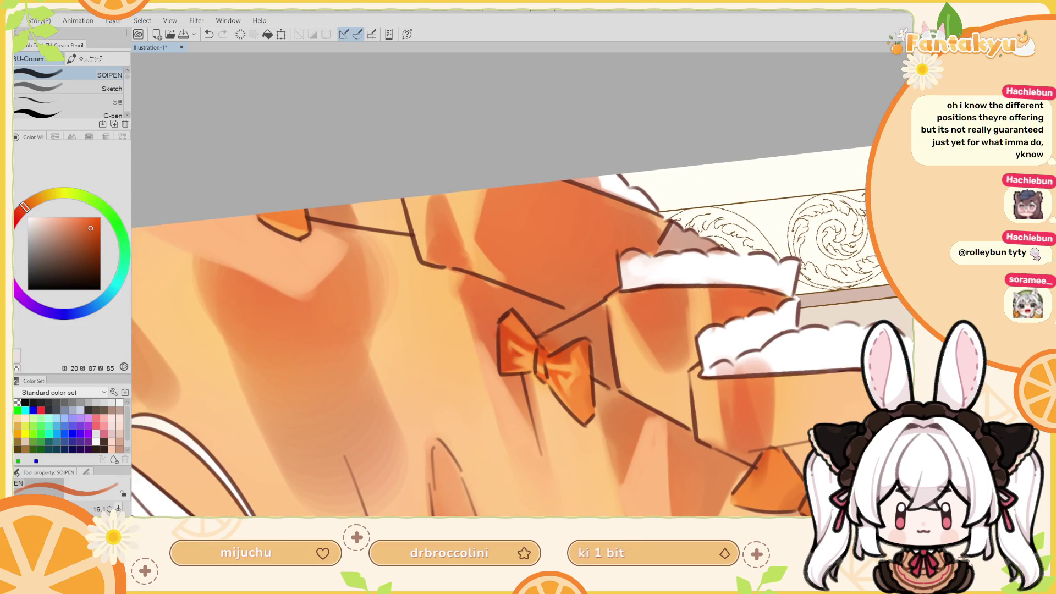
key(h)
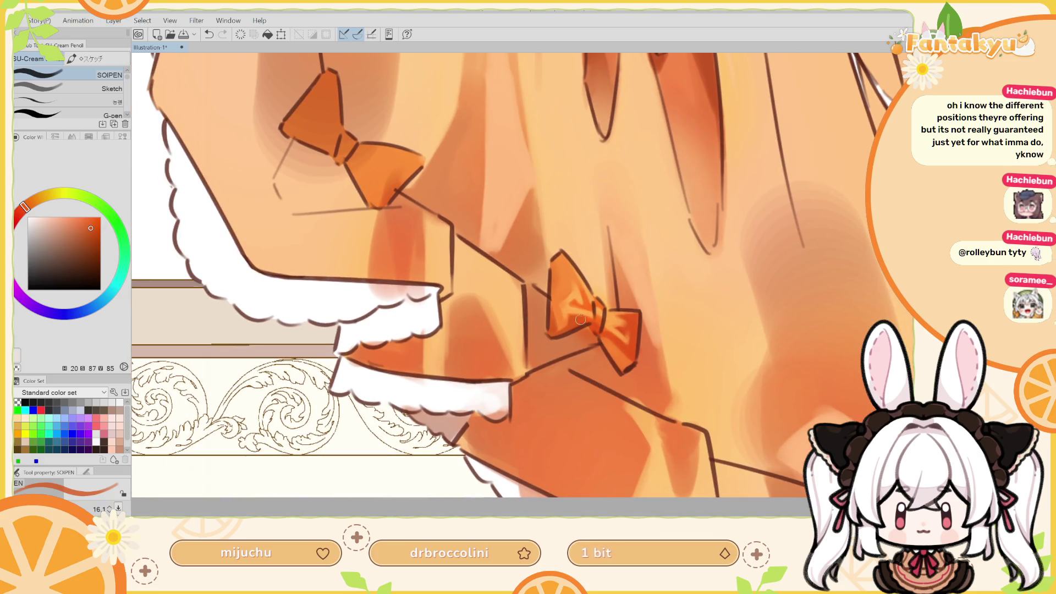
alt+click(610, 340)
alt+click(630, 345)
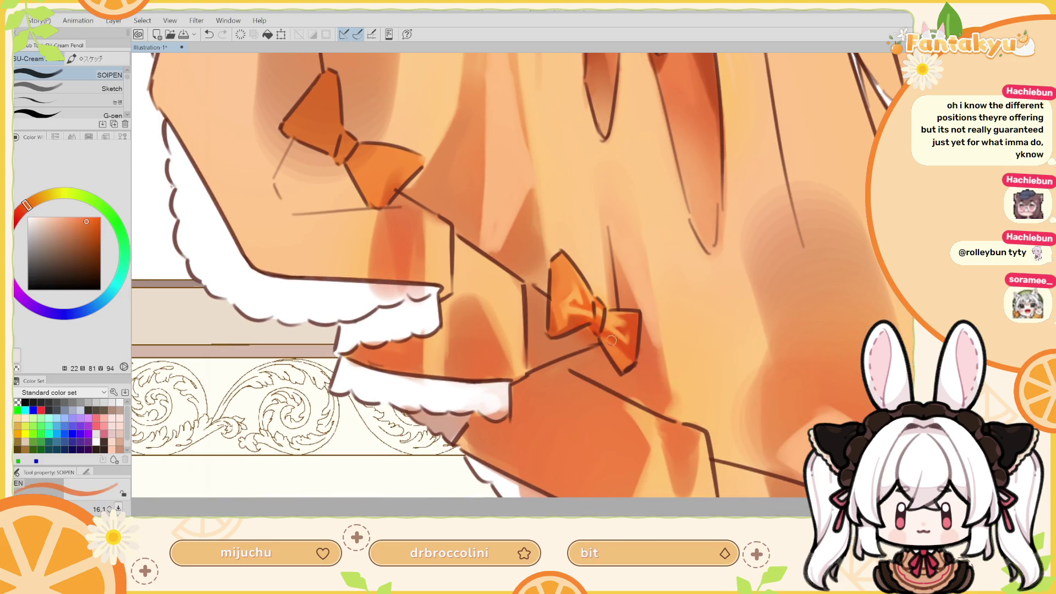
alt+click(616, 338)
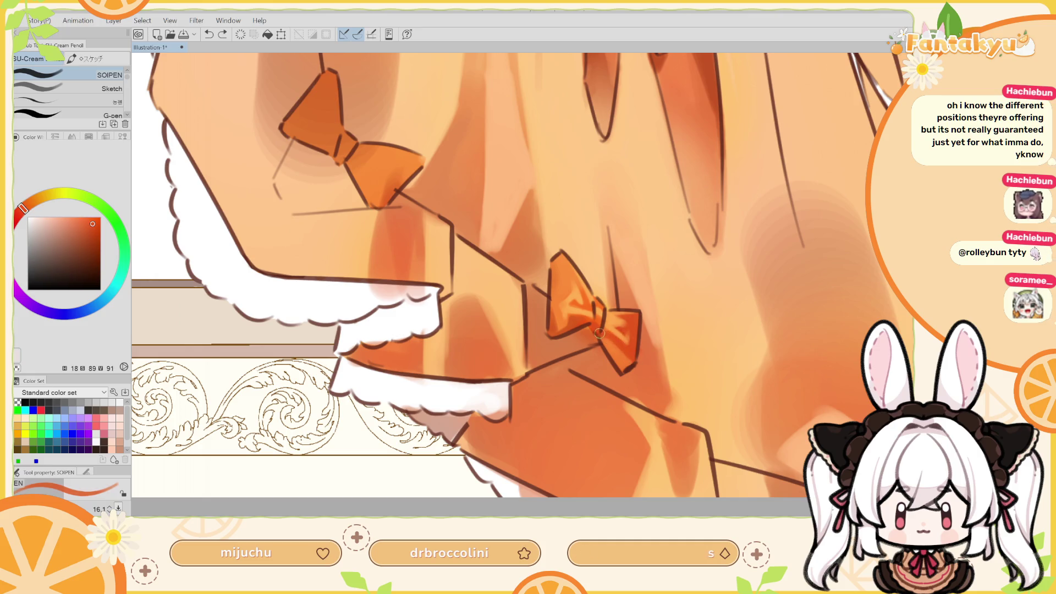
drag(599, 332, 624, 355)
alt+click(622, 366)
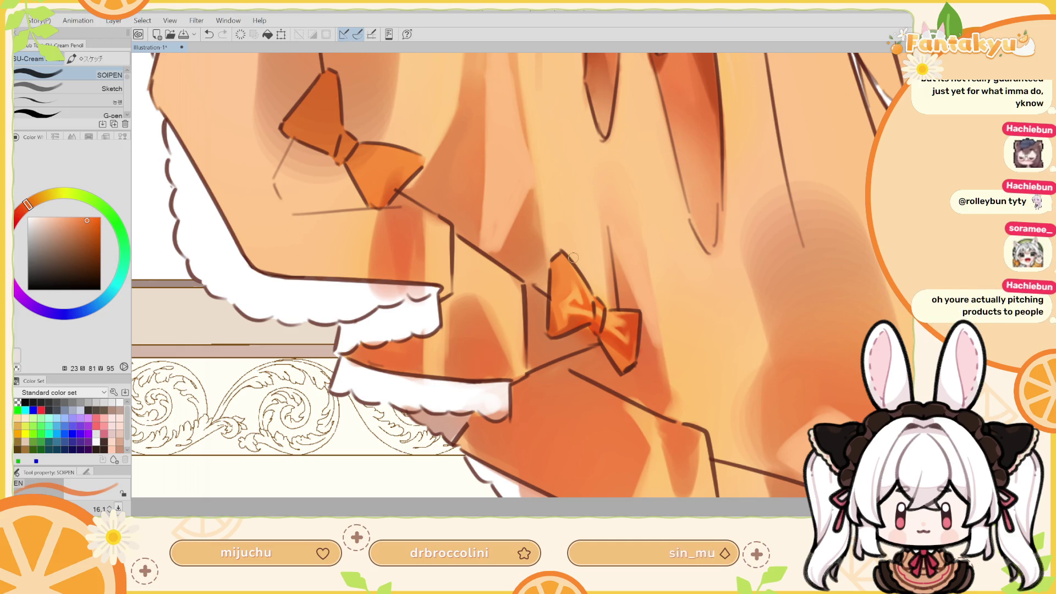
key(h)
drag(444, 360, 505, 340)
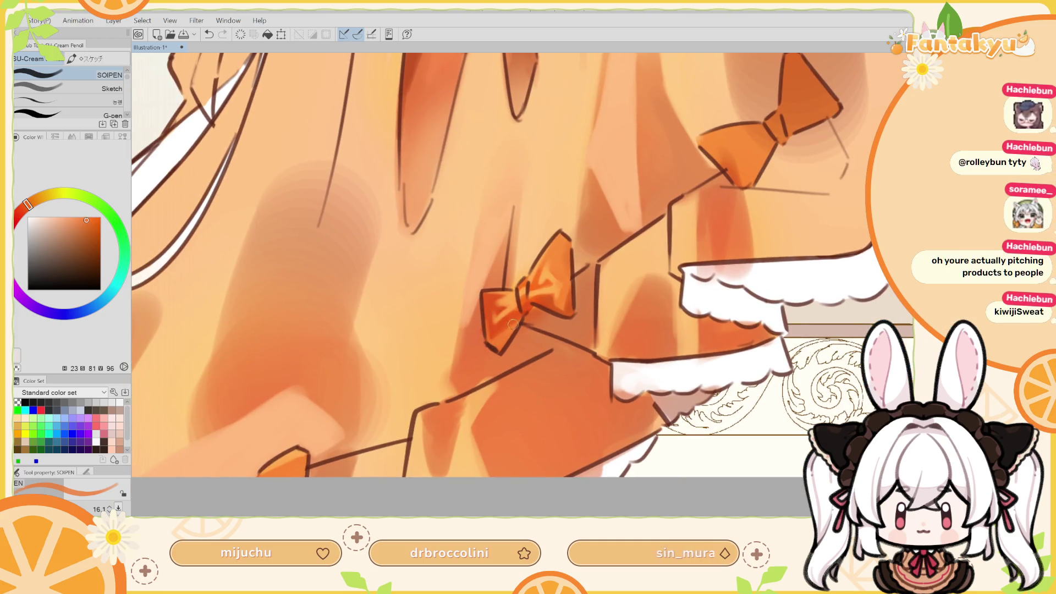
Sample the bow's deep, bright and redder oranges and add small strokes to it
alt+click(517, 317)
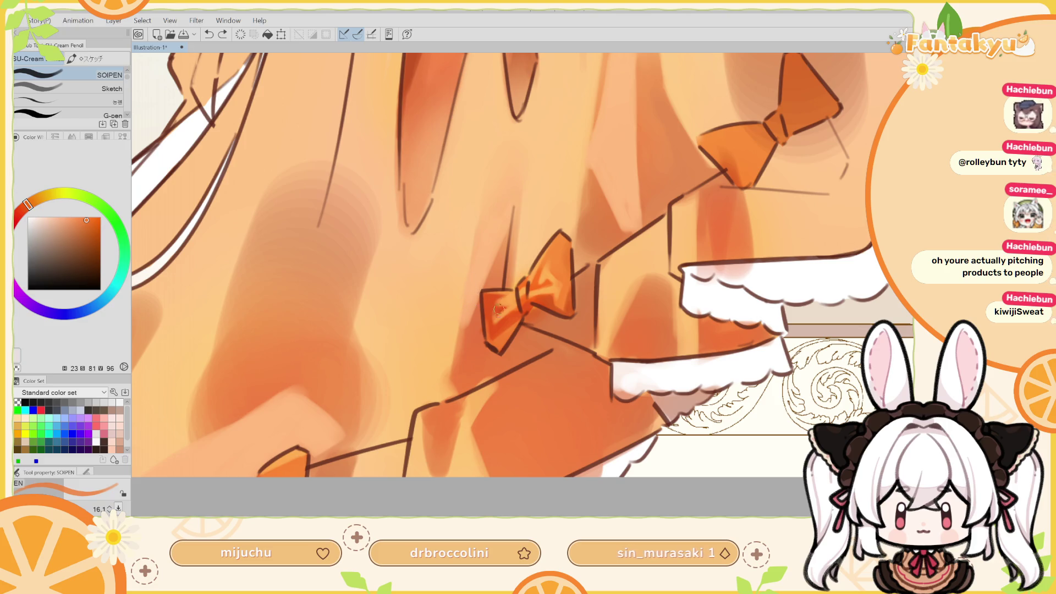
alt+click(505, 337)
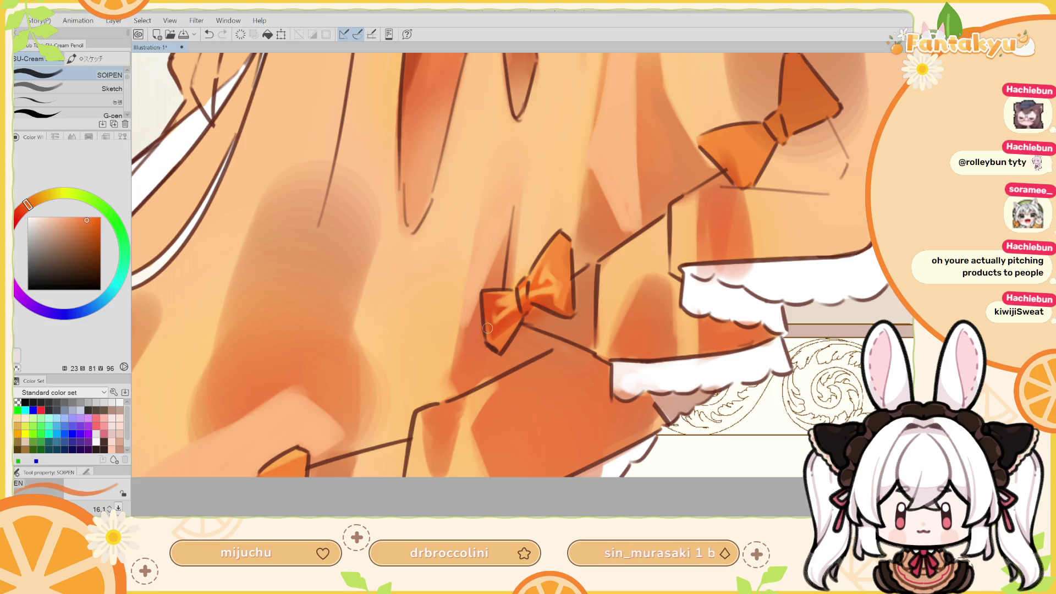
mouse_move(484, 325)
mouse_down()
mouse_move(490, 341)
mouse_move(487, 323)
mouse_up()
key(ctrl+z)
key(ctrl+z)
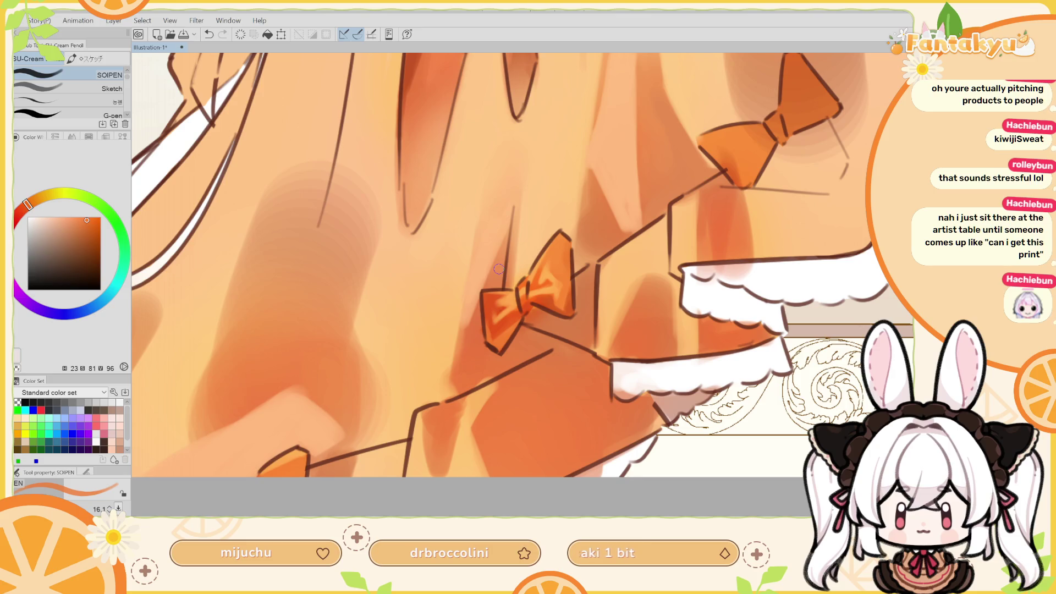
alt+click(497, 331)
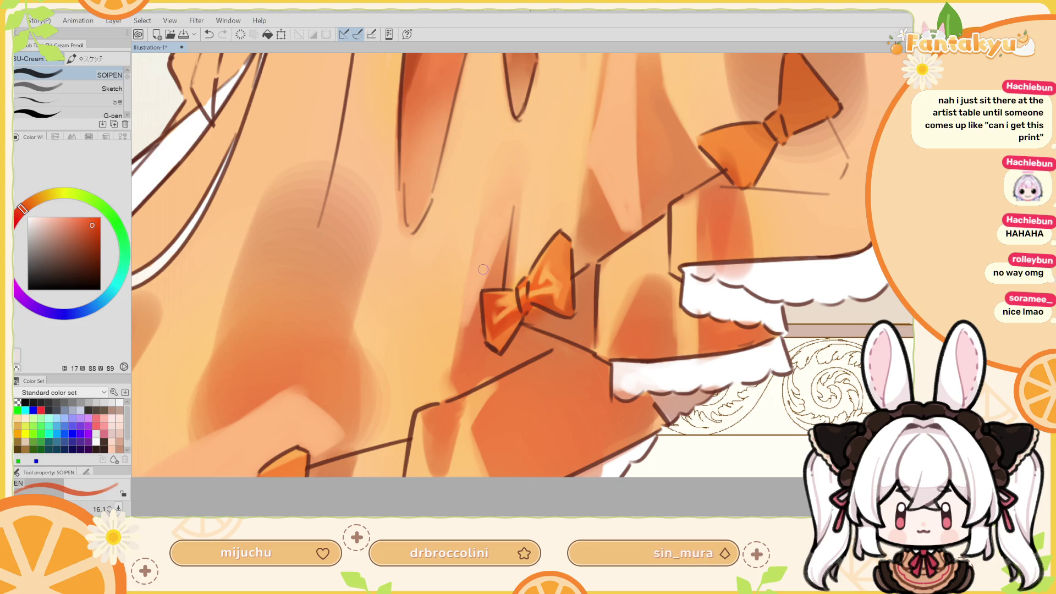
alt+click(491, 326)
alt+click(490, 322)
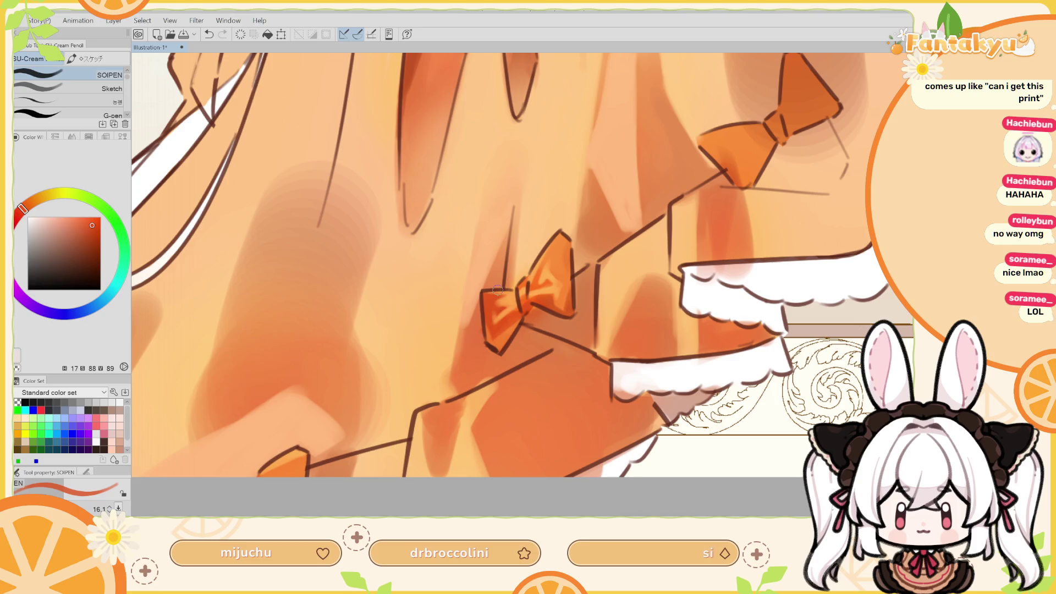
alt+click(500, 335)
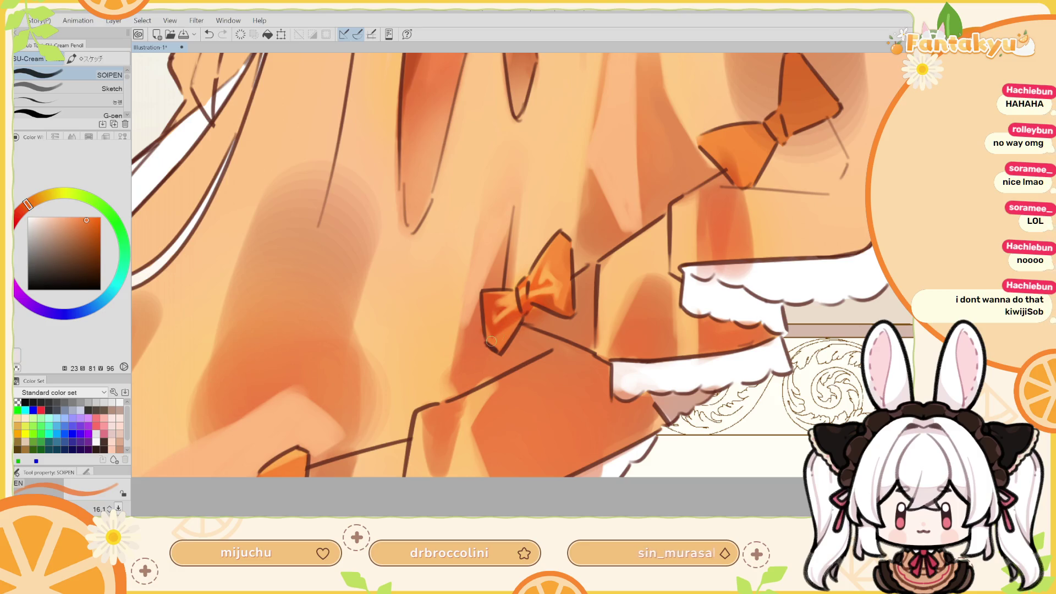
alt+click(514, 318)
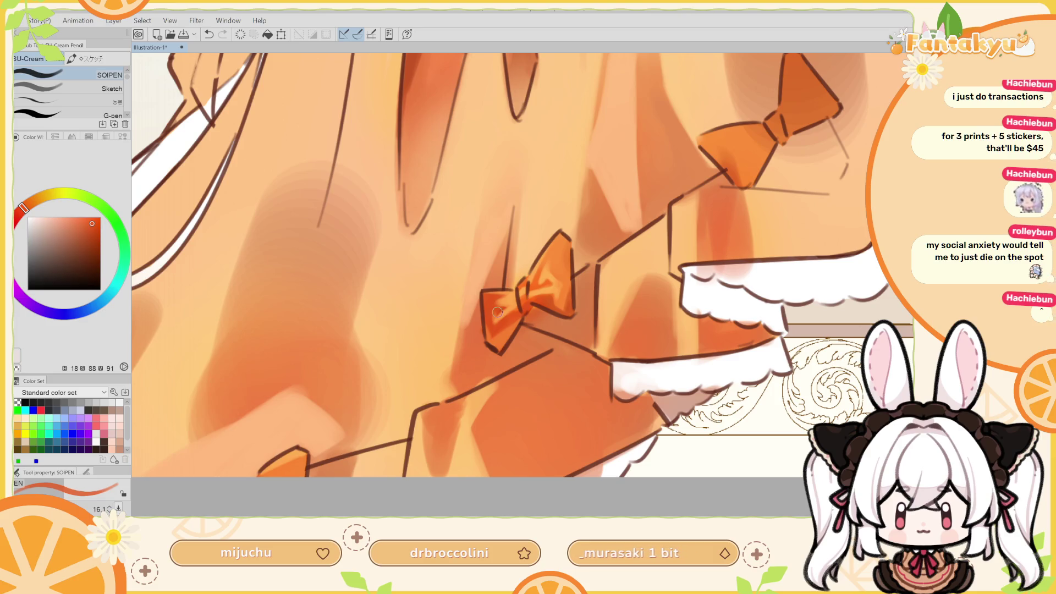
alt+click(488, 299)
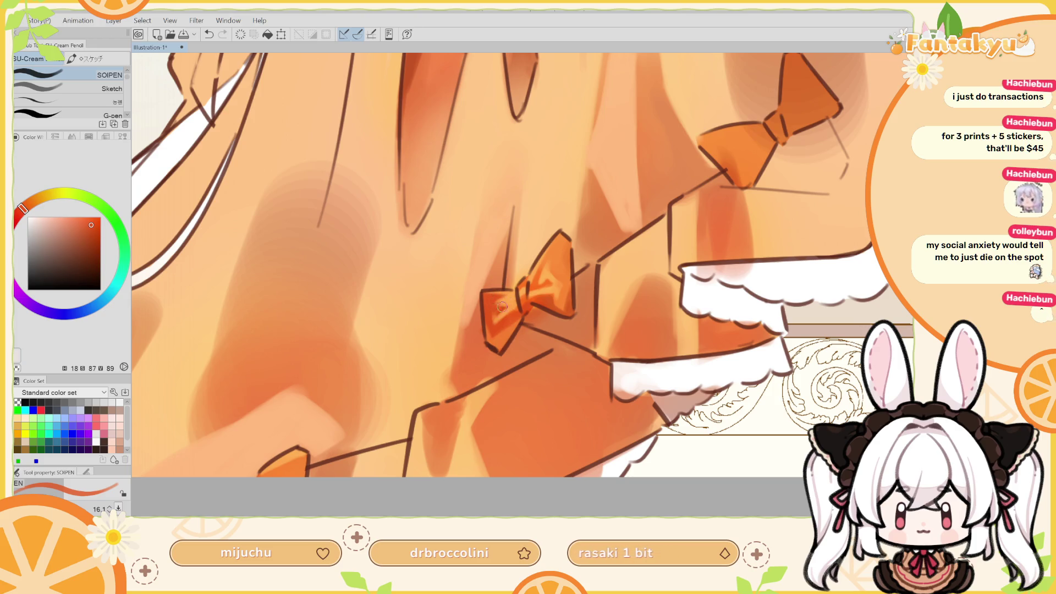
click(499, 306)
key(ctrl+z)
click(504, 306)
key(ctrl+z)
click(508, 305)
key(ctrl+z)
click(503, 306)
key(ctrl+z)
click(497, 308)
key(ctrl+z)
click(501, 307)
key(ctrl+z)
click(505, 307)
key(ctrl+z)
click(502, 308)
key(ctrl+z)
click(501, 309)
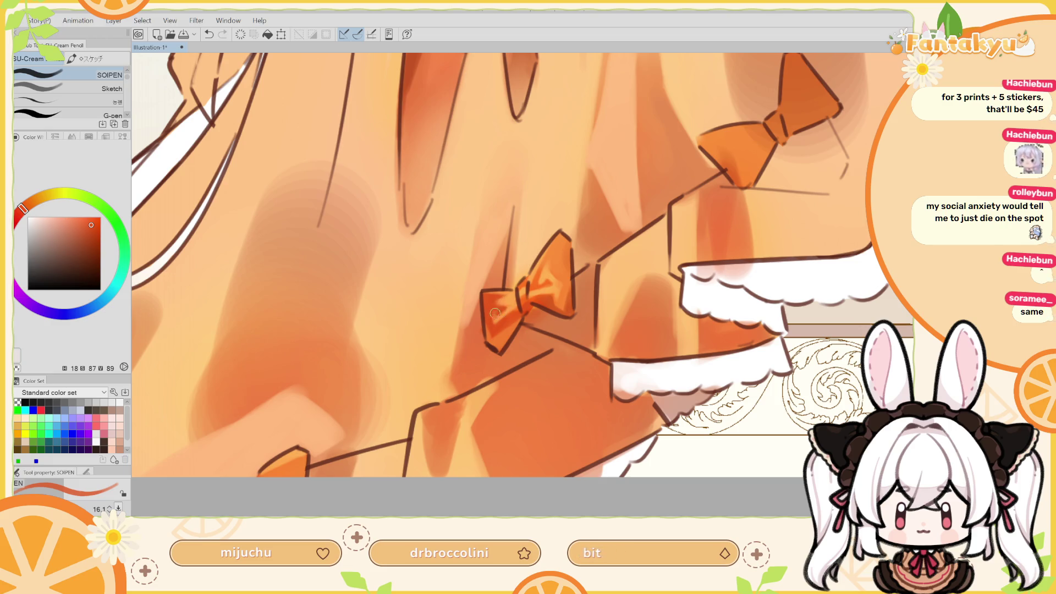
key(ctrl+z)
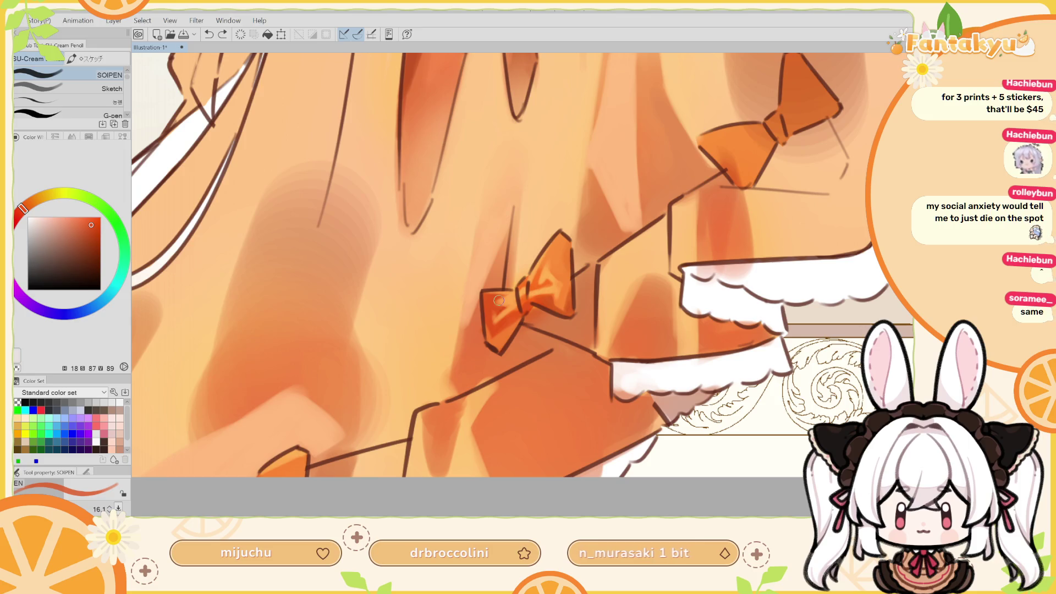
key(h)
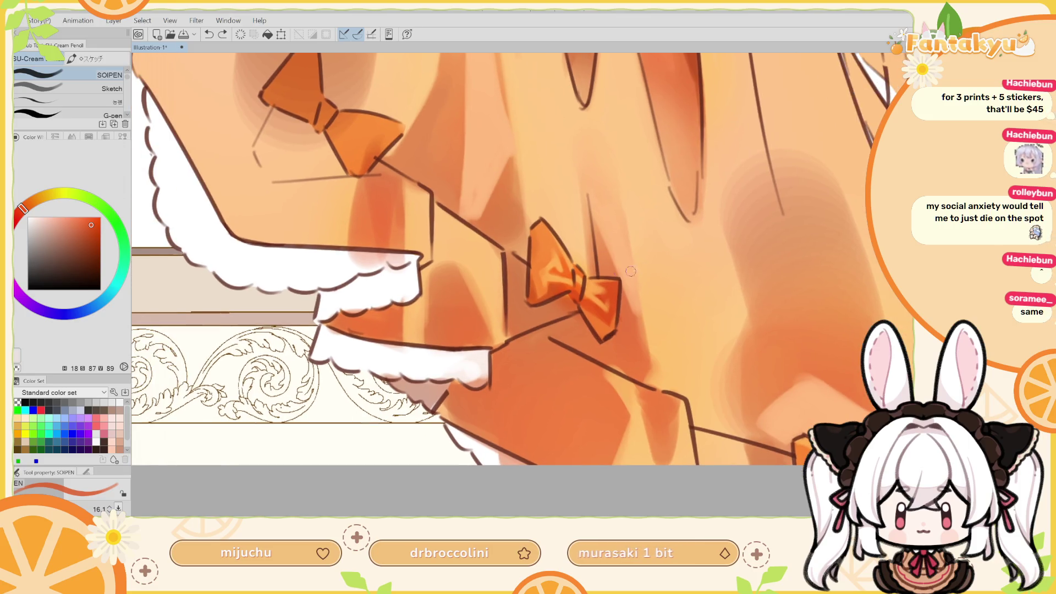
Dab a small light orange highlight stroke onto the skirt bow
alt+click(594, 282)
alt+click(594, 282)
drag(589, 283, 594, 289)
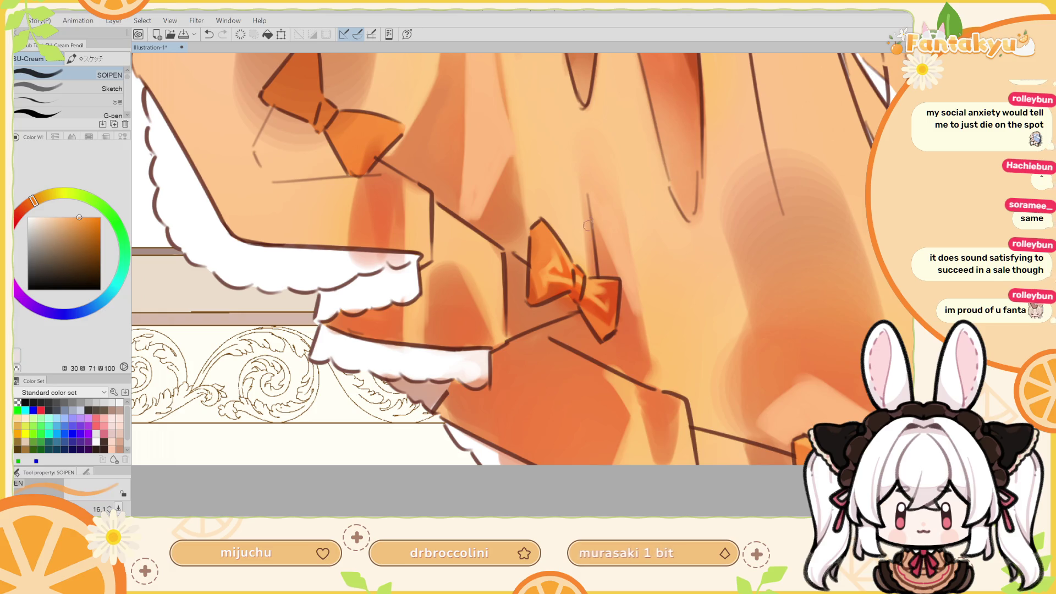
alt+click(610, 291)
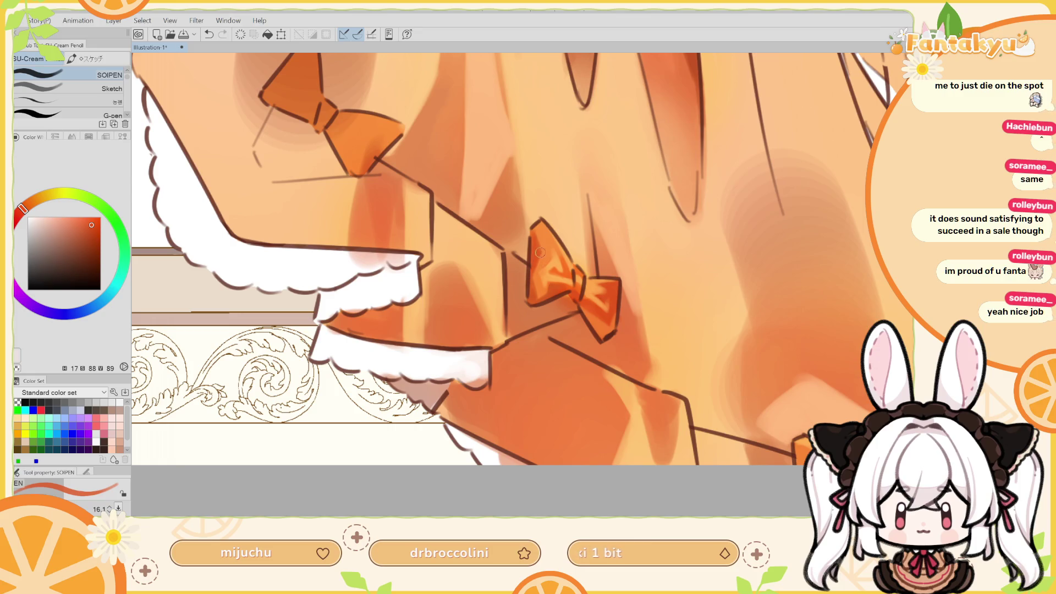
Shade the bow's right wing with red-orange, checking it in the mirrored view
key(h)
drag(518, 219, 550, 243)
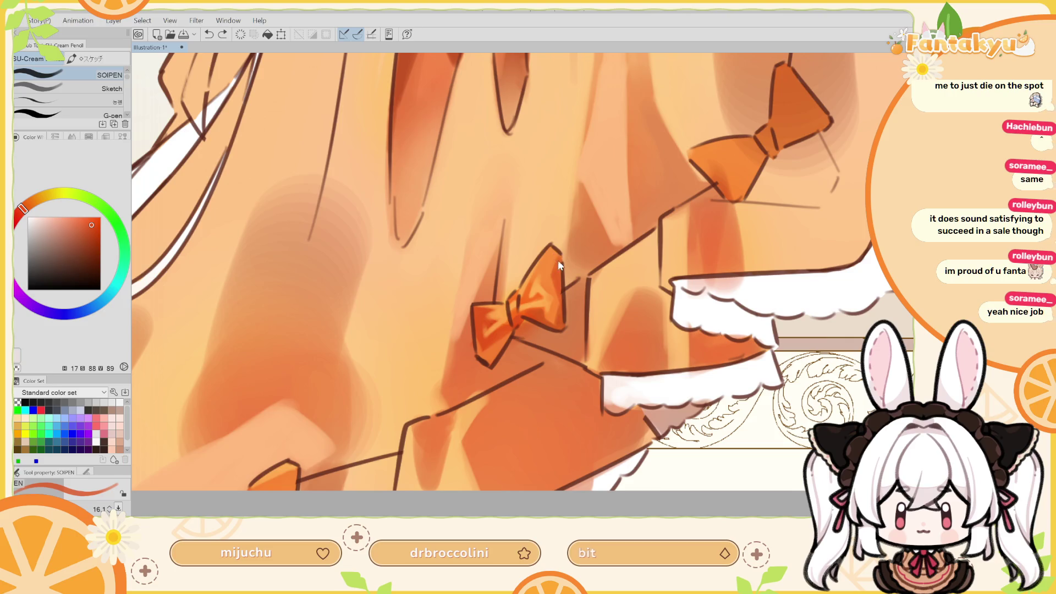
mouse_move(554, 277)
mouse_down()
mouse_move(550, 257)
mouse_move(557, 267)
mouse_up()
key(ctrl+z)
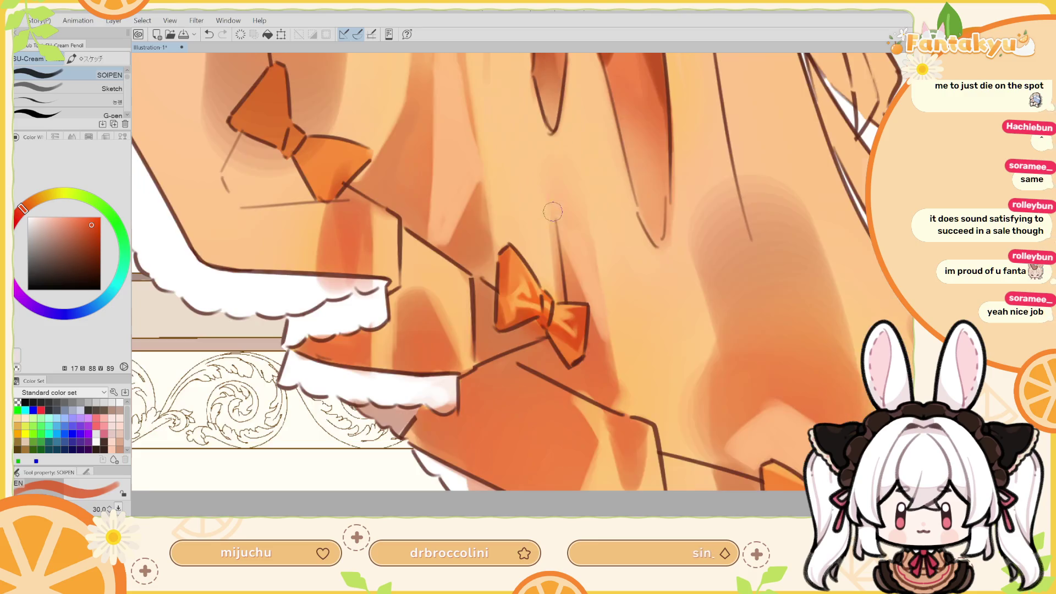
key(h)
mouse_move(528, 274)
mouse_down()
mouse_move(548, 282)
mouse_move(532, 300)
mouse_up()
Sample brighter, darker and lighter oranges from the skirt for further bow shading
alt+click(536, 281)
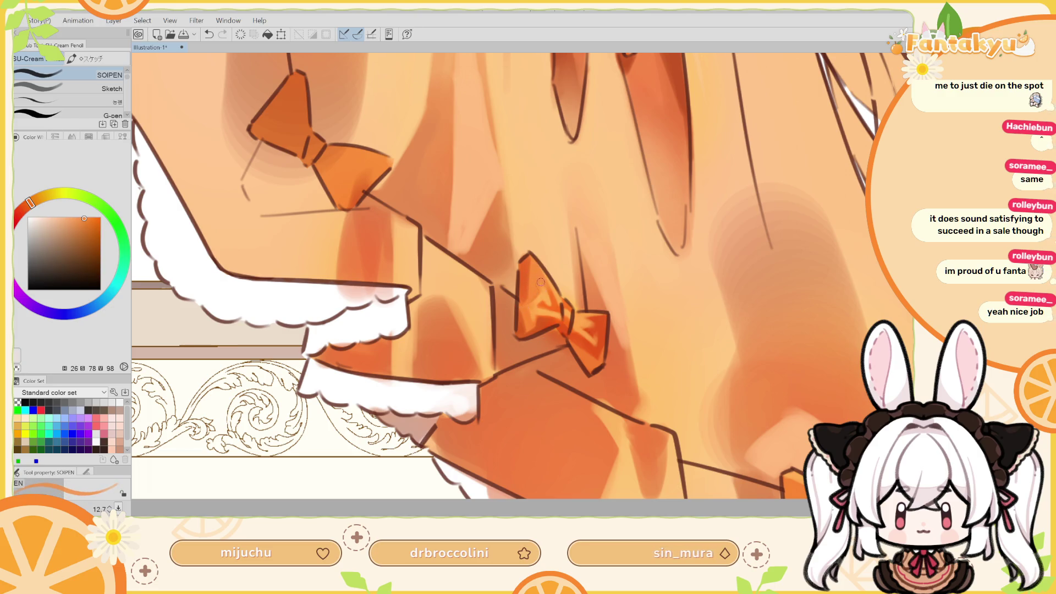
alt+click(526, 284)
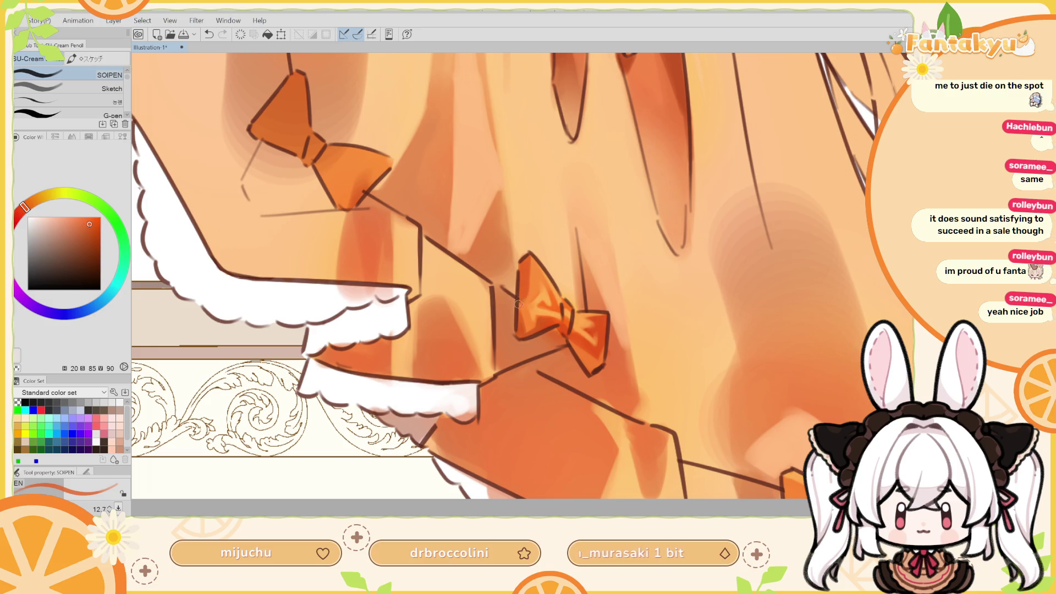
key(ctrl+z)
alt+click(523, 325)
key(ctrl+0)
alt+click(647, 325)
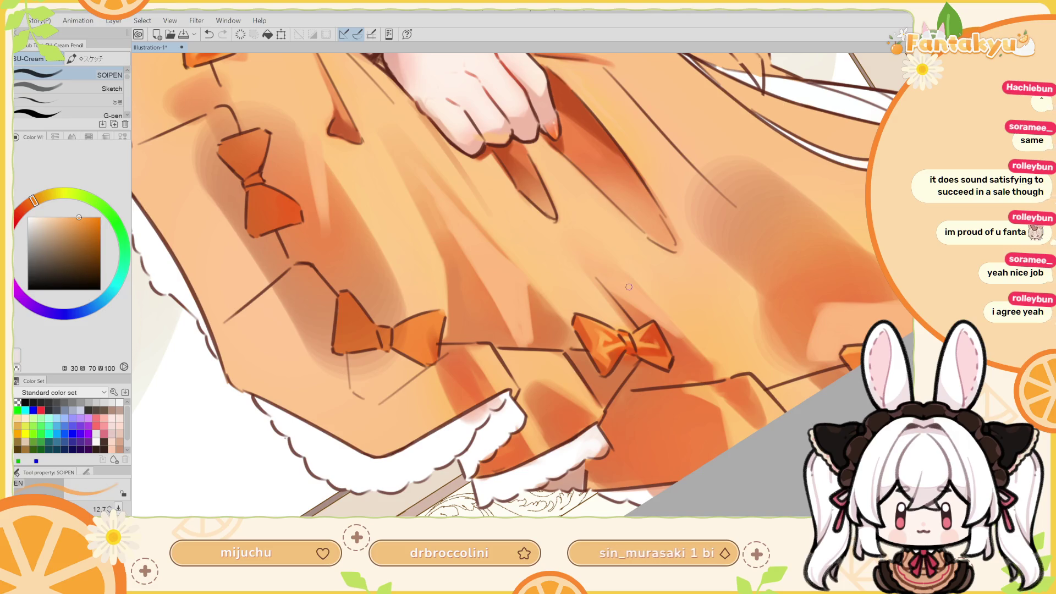
Retry a small light orange stroke on the left bow until it sits right
key(minus)
key(minus)
alt+click(489, 355)
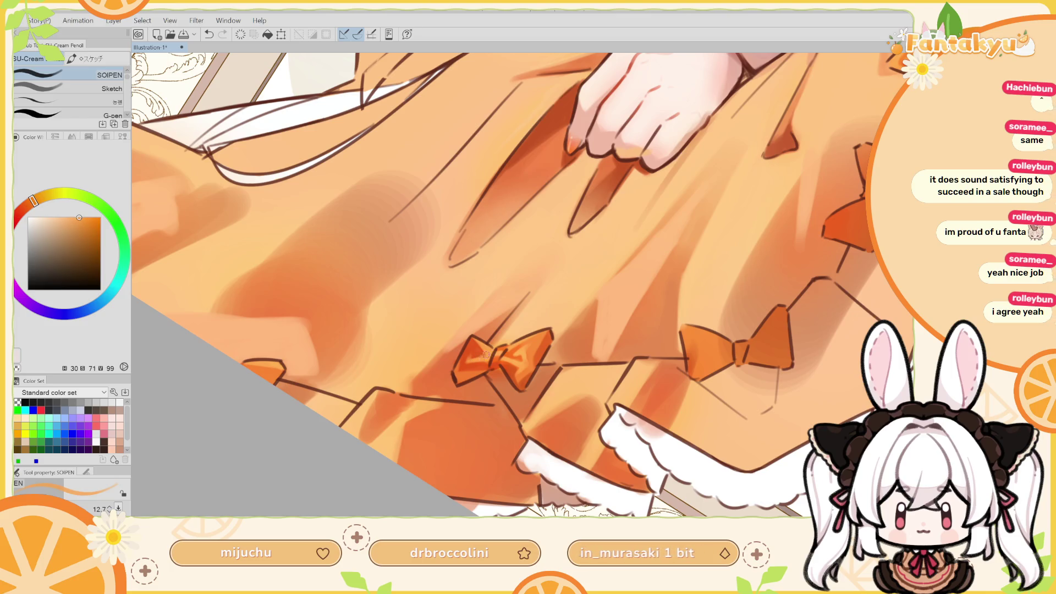
key(ctrl+z)
click(470, 354)
key(ctrl+z)
click(472, 353)
key(ctrl+z)
click(472, 354)
key(ctrl+z)
click(471, 355)
key(ctrl+z)
click(473, 352)
Enlarge the brush and paint redder orange shading on the left bow
alt+click(471, 345)
click(473, 348)
key(ctrl+z)
key(bracketright)
click(471, 352)
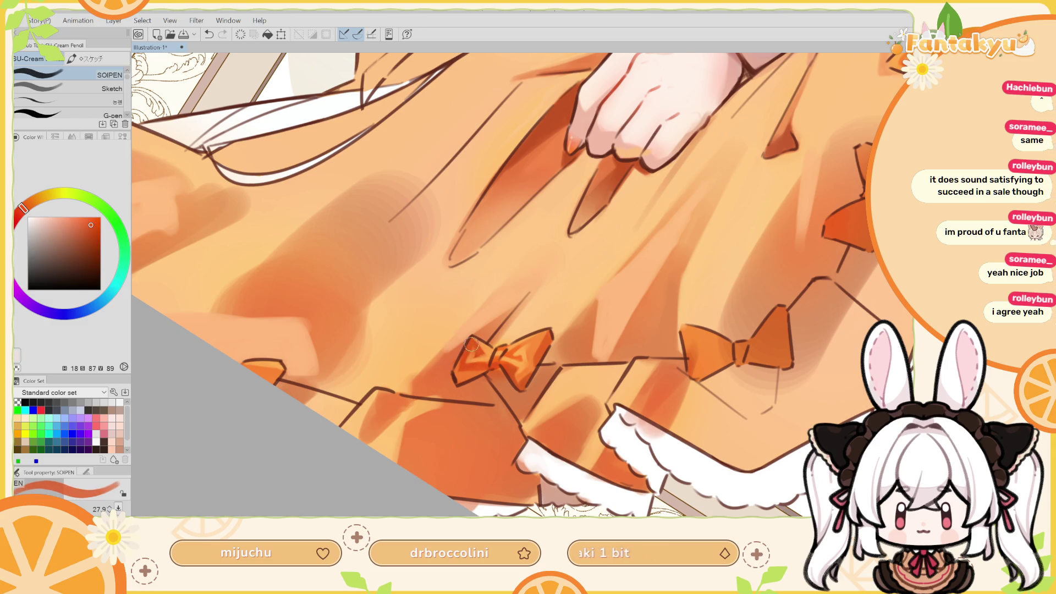
Mirror the view and shade the right bow with a smaller red-orange brush
key(h)
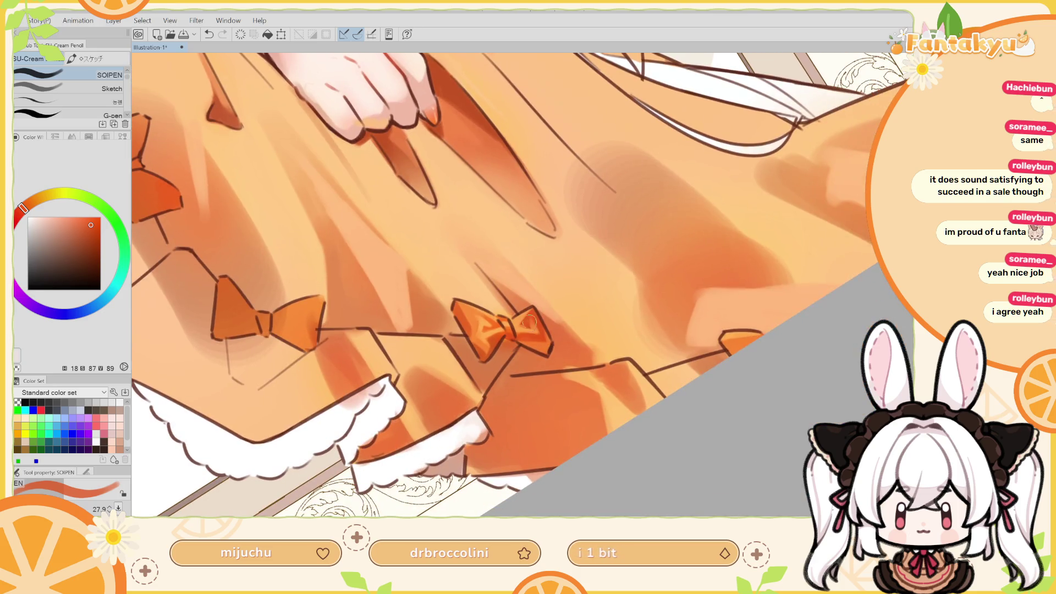
alt+click(539, 329)
key(bracketleft)
key(bracketleft)
key(ctrl+z)
drag(533, 313, 549, 329)
key(ctrl+z)
key(r)
mouse_move(557, 286)
mouse_down()
mouse_move(563, 169)
mouse_move(444, 316)
mouse_move(545, 259)
mouse_move(568, 344)
mouse_move(542, 311)
mouse_up()
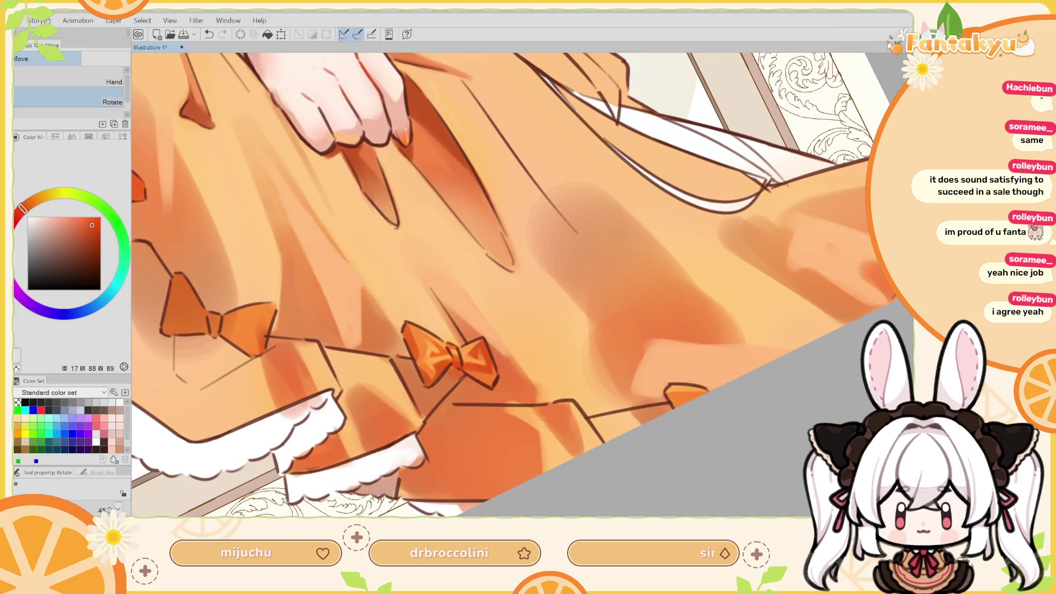
scroll(542, 311, down, 5)
mouse_move(261, 168)
mouse_down()
mouse_move(548, 340)
mouse_move(605, 275)
mouse_up()
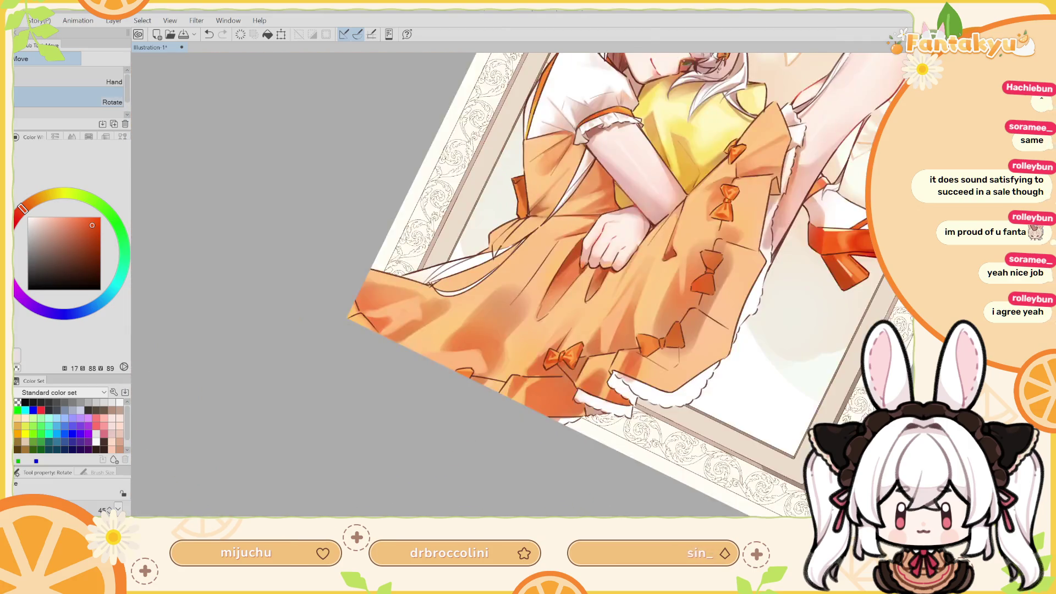
scroll(605, 275, up, 5)
scroll(772, 177, down, 5)
scroll(613, 332, up, 5)
alt+click(614, 332)
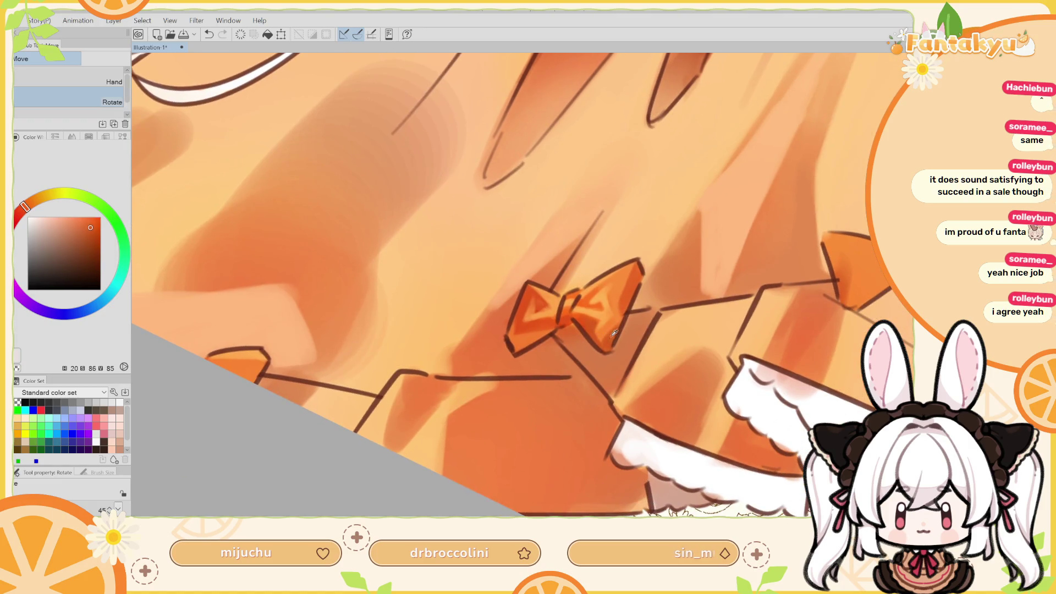
key(b)
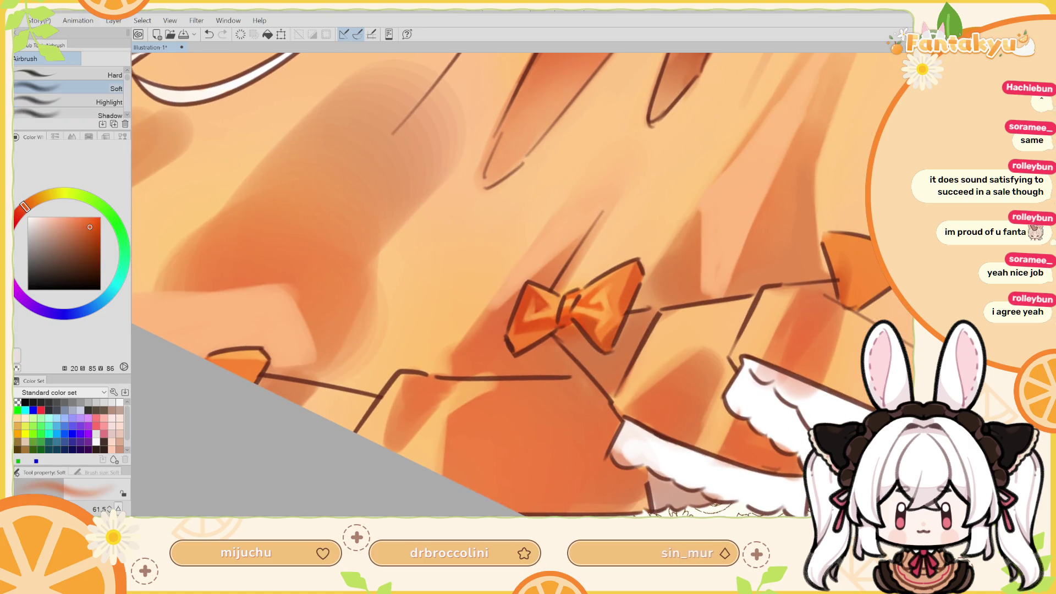
alt+click(610, 333)
drag(588, 347, 599, 339)
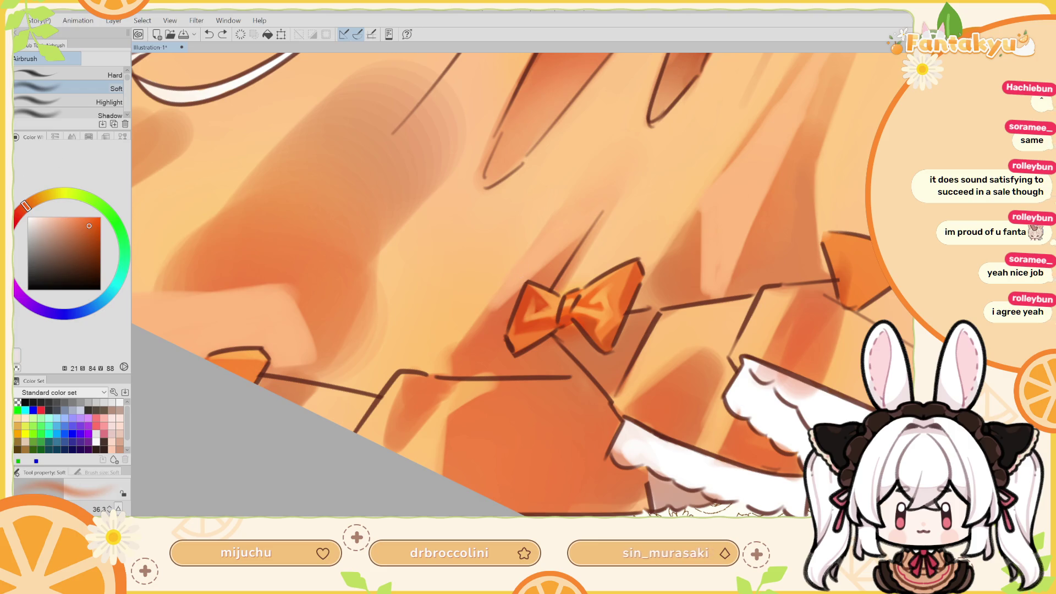
key(p)
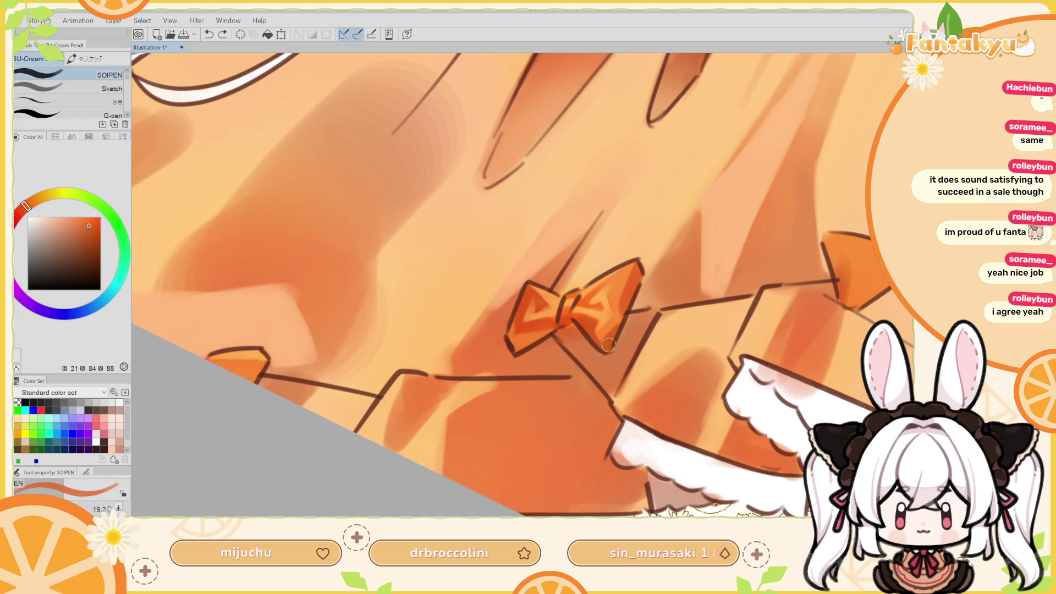
drag(608, 343, 607, 337)
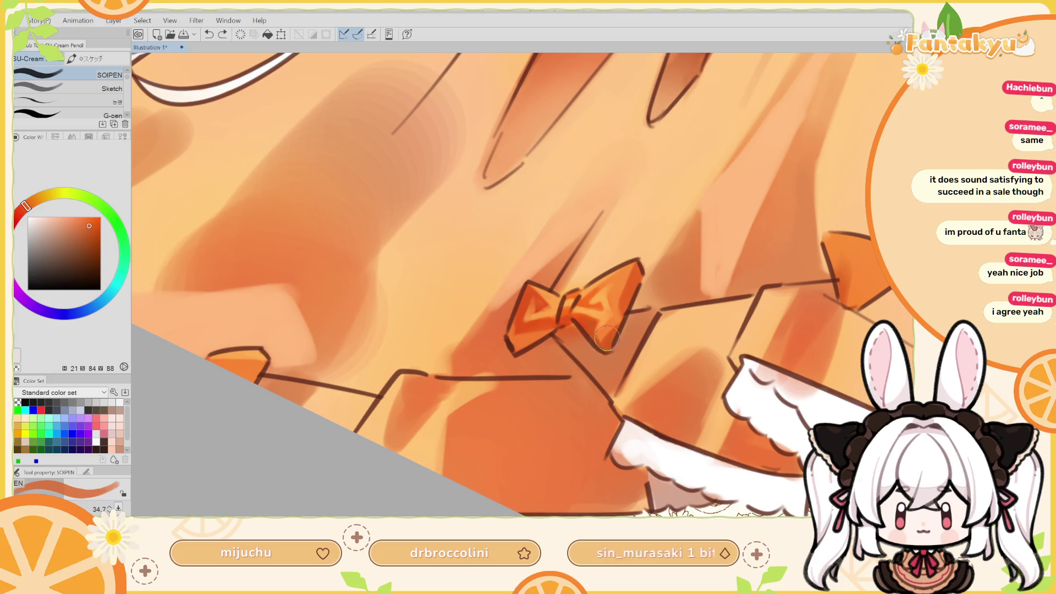
mouse_move(564, 280)
mouse_down()
mouse_move(691, 297)
mouse_move(660, 258)
mouse_up()
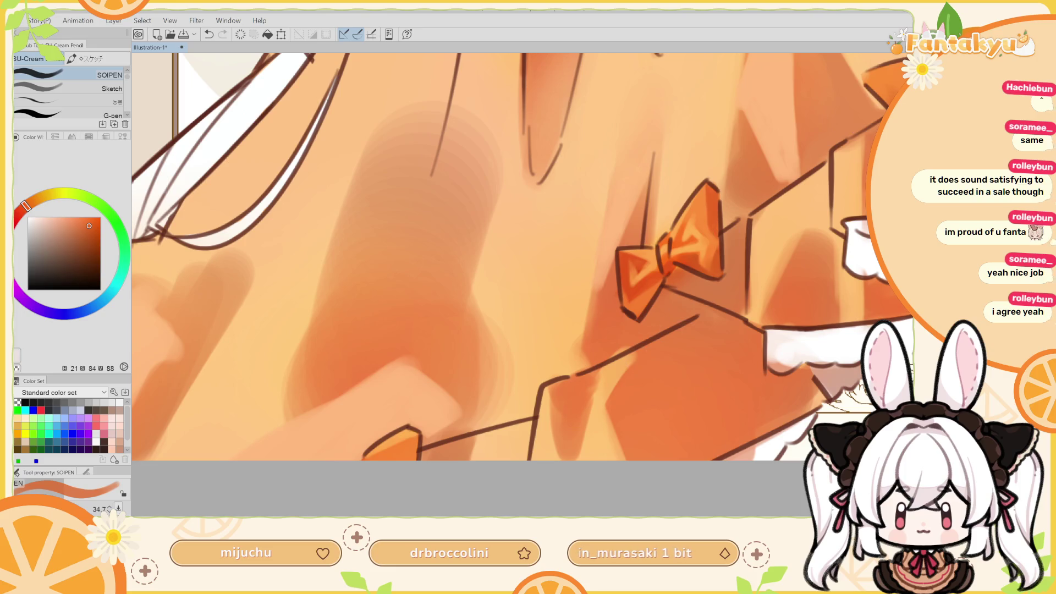
scroll(522, 256, down, 5)
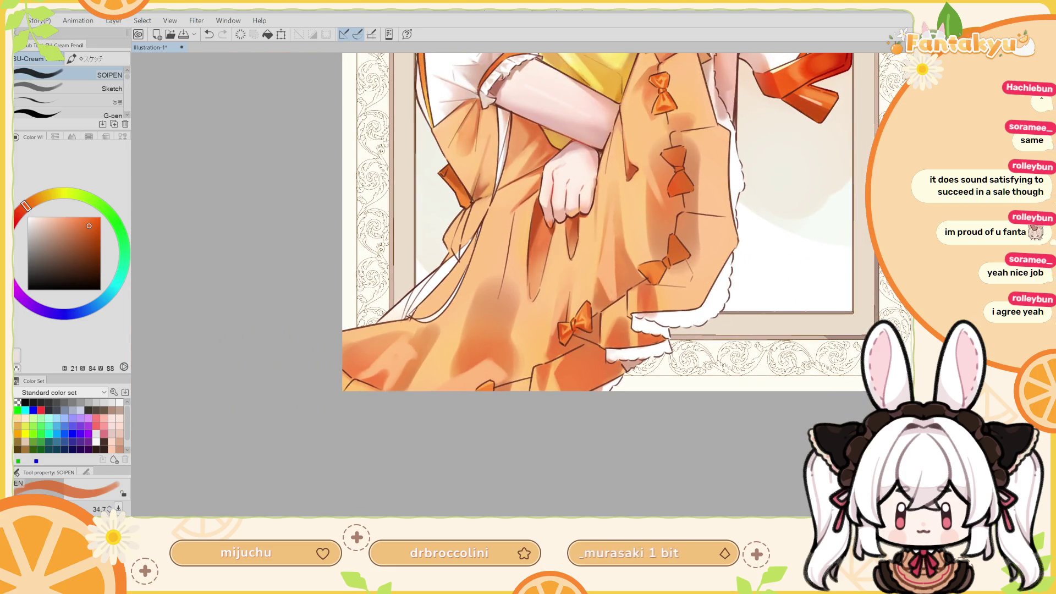
Zoom in on the mirrored dress, undo a stroke, and eyedrop the lower bow's dark orange
scroll(556, 330, down, 2)
scroll(550, 330, up, 2)
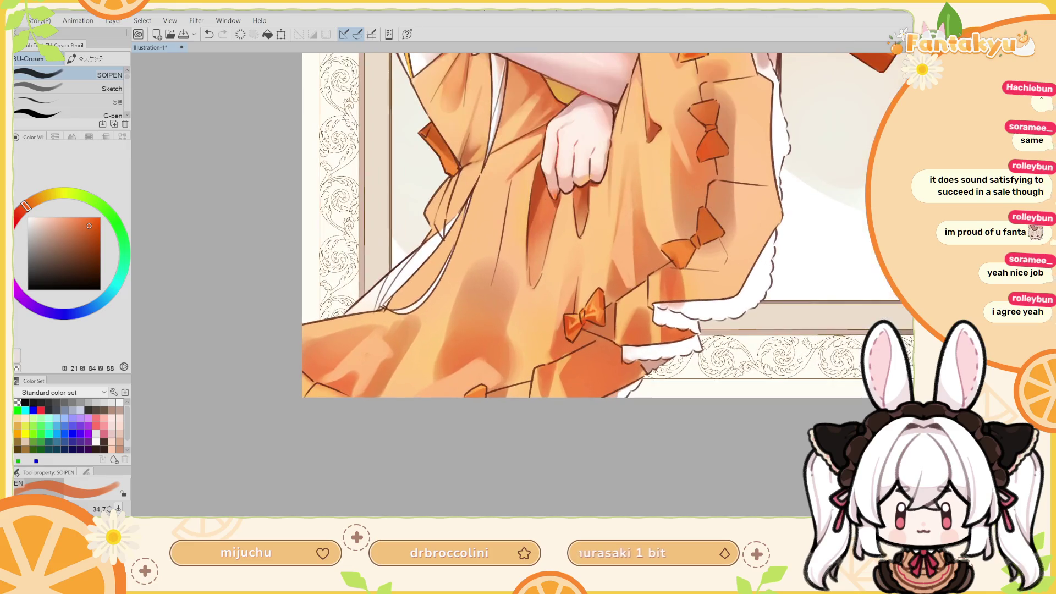
drag(540, 338, 550, 352)
key(h)
scroll(457, 362, up, 1)
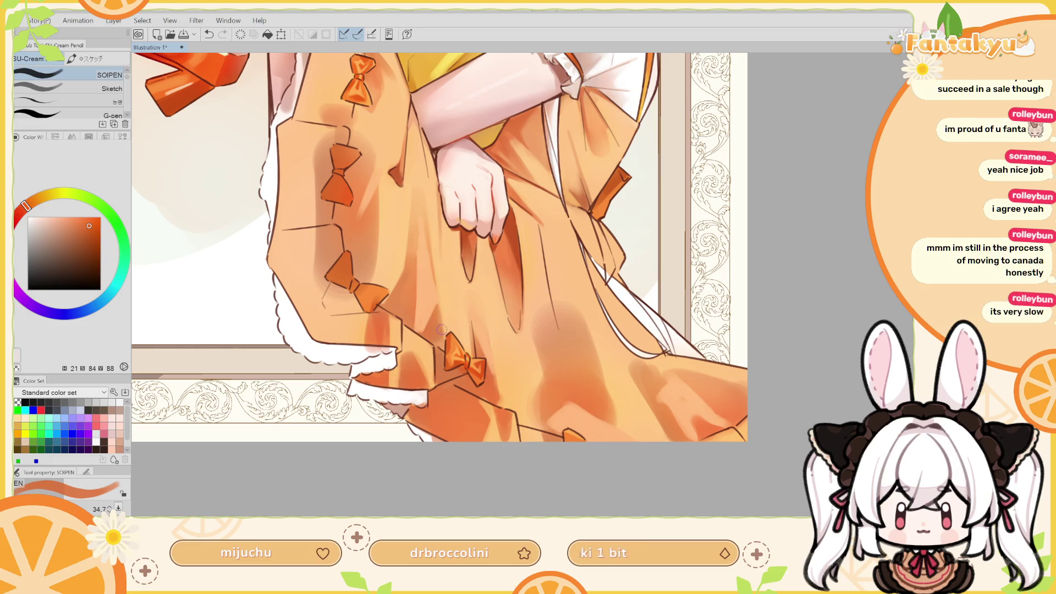
alt+click(465, 358)
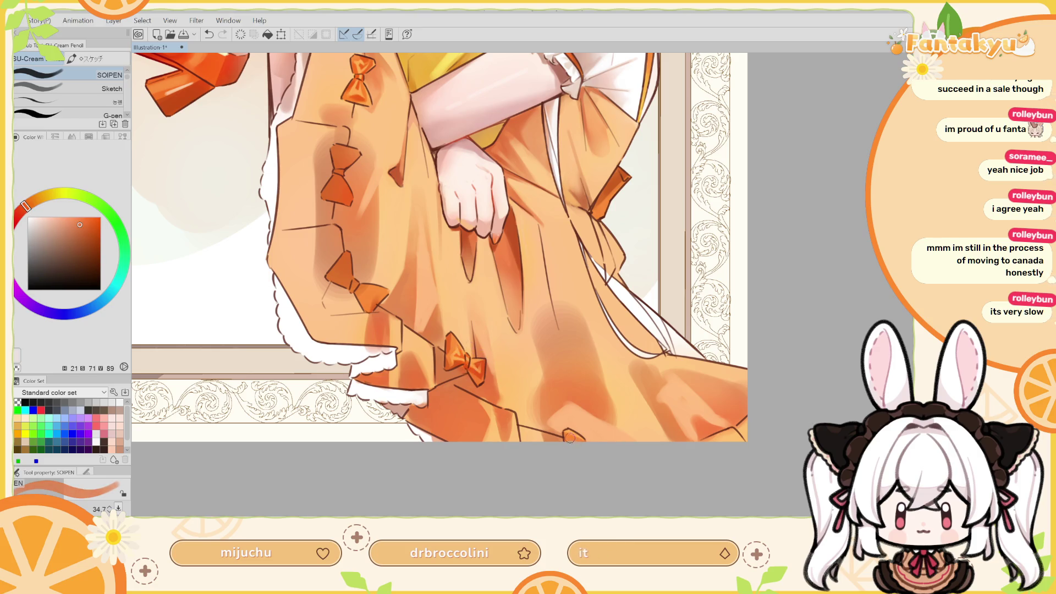
key(ctrl+z)
scroll(520, 338, up, 3)
alt+click(409, 365)
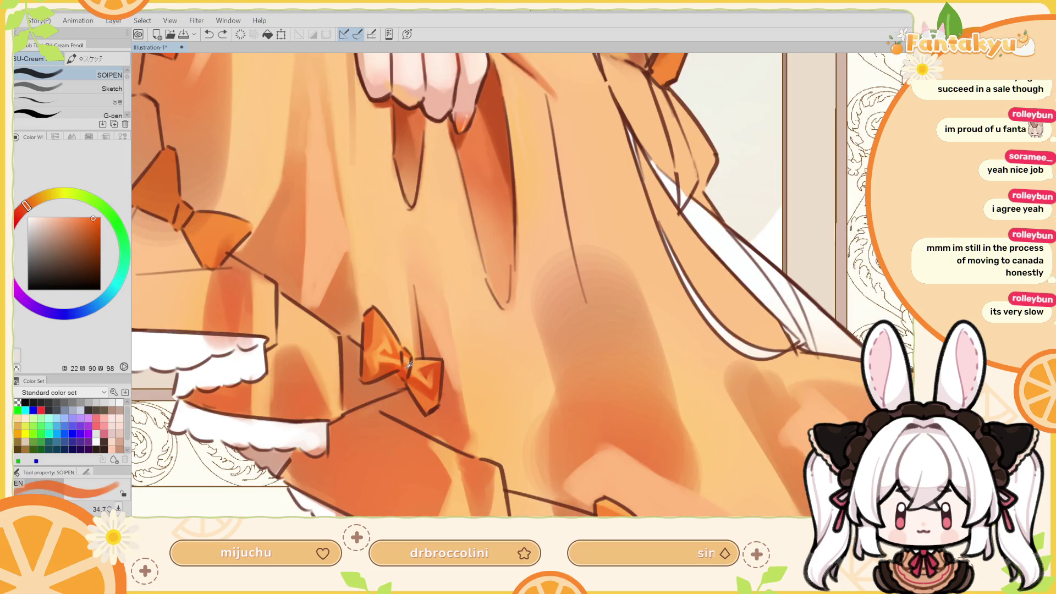
scroll(518, 354, down, 3)
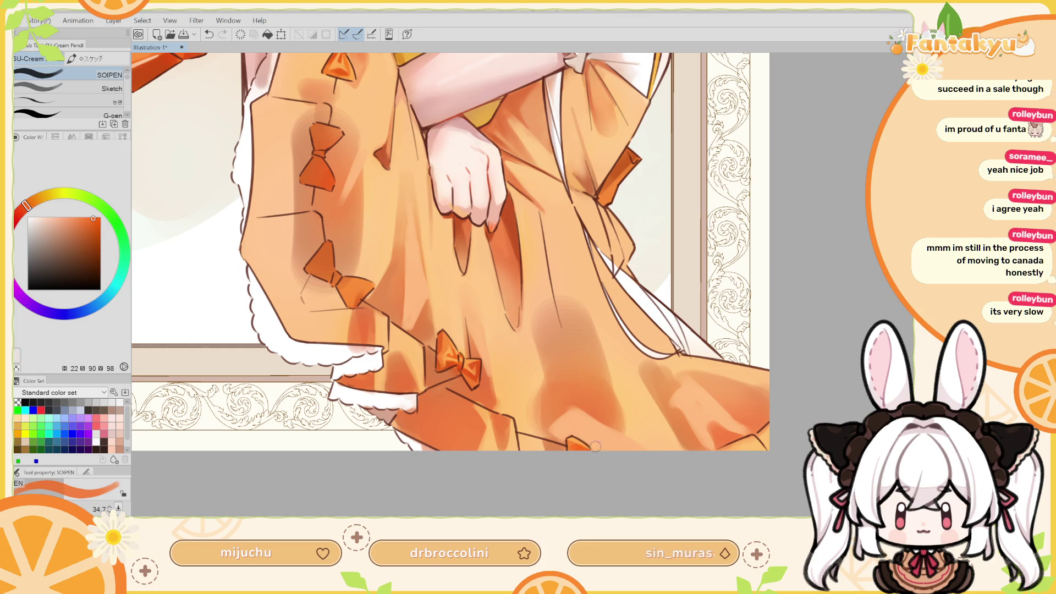
Sample the bow's orange and dab a small stroke near the bow, retrying it twice
key(h)
drag(572, 395, 633, 394)
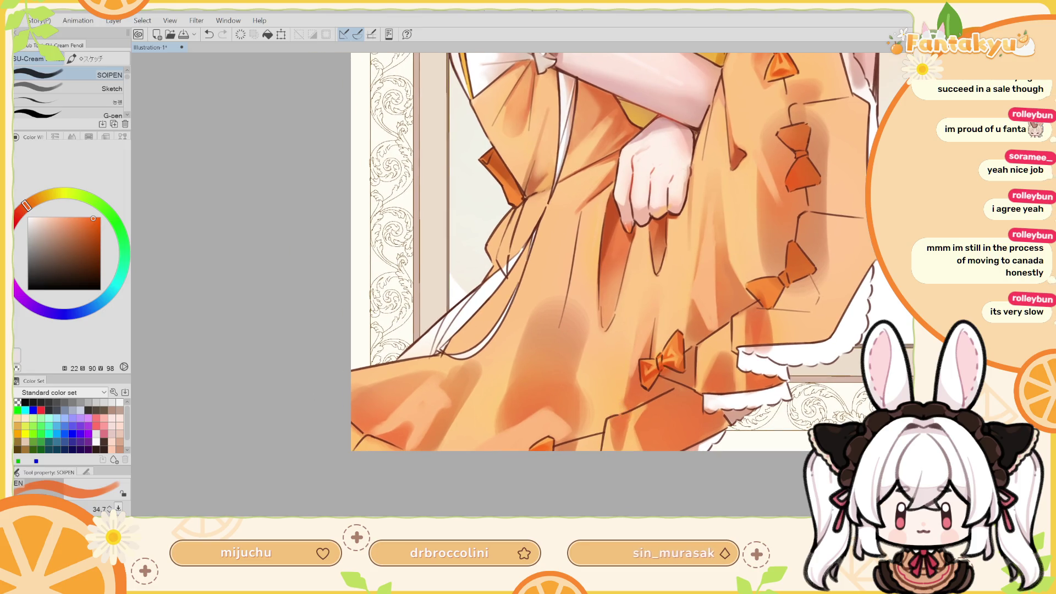
scroll(524, 354, up, 1)
alt+click(713, 333)
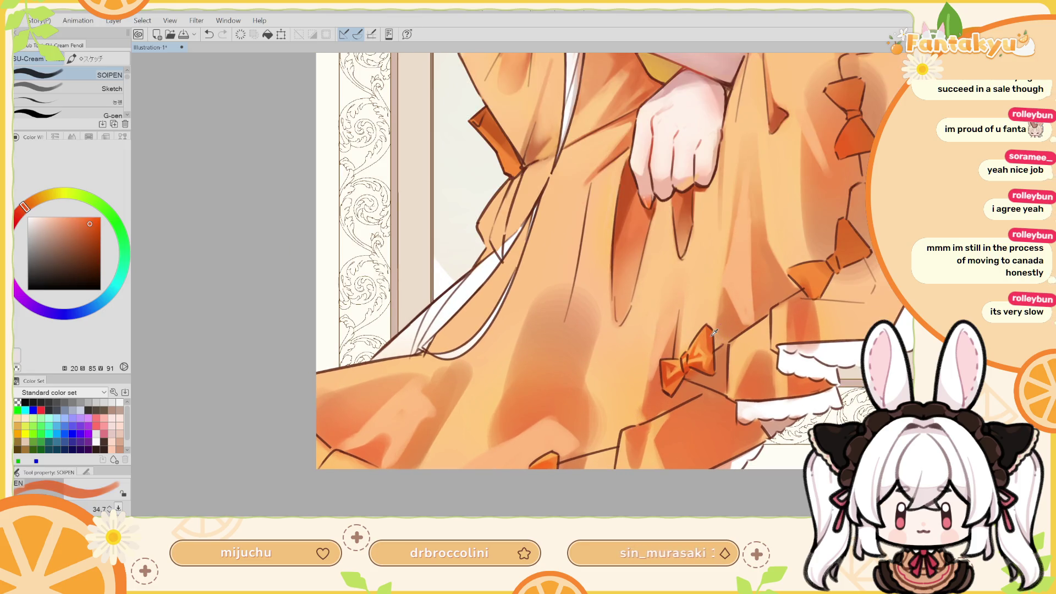
click(553, 459)
key(ctrl+z)
click(553, 460)
key(ctrl+z)
click(553, 459)
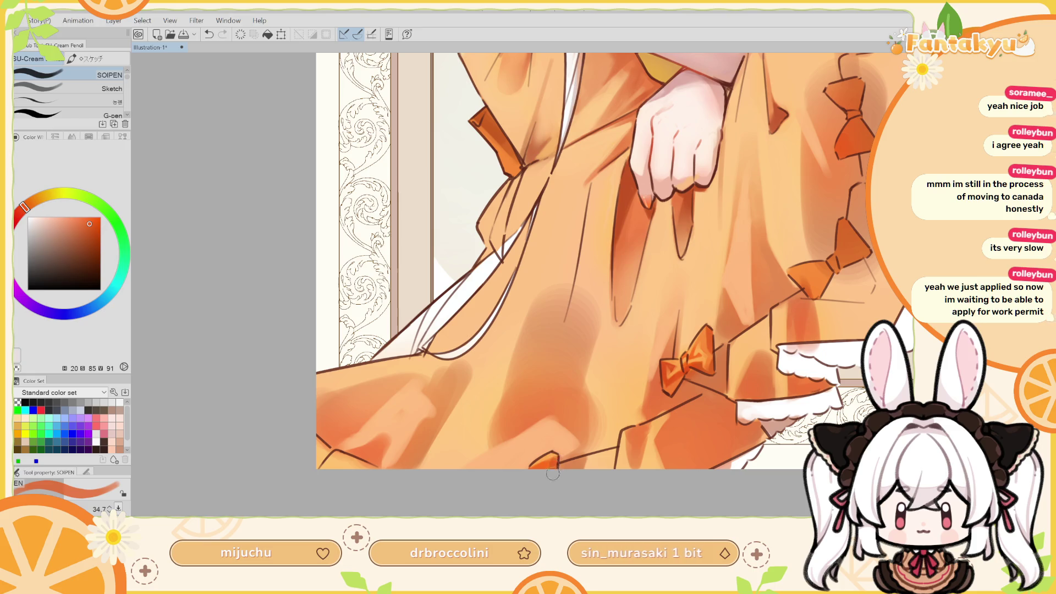
Sample darker, pale, lighter and reddish oranges from the bow and skirt, checking the flipped view
key(h)
alt+click(439, 364)
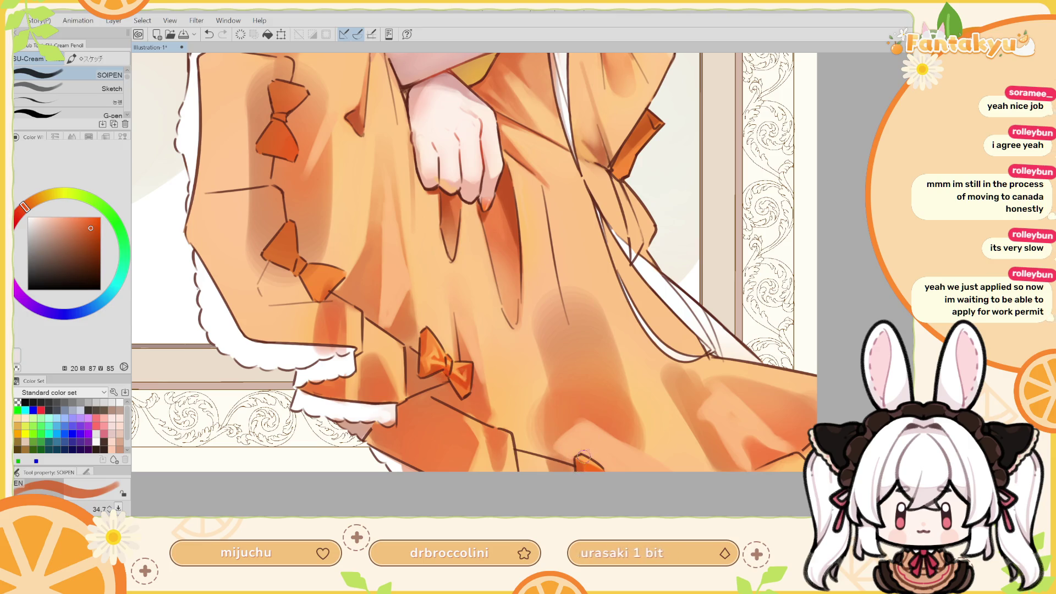
alt+click(583, 456)
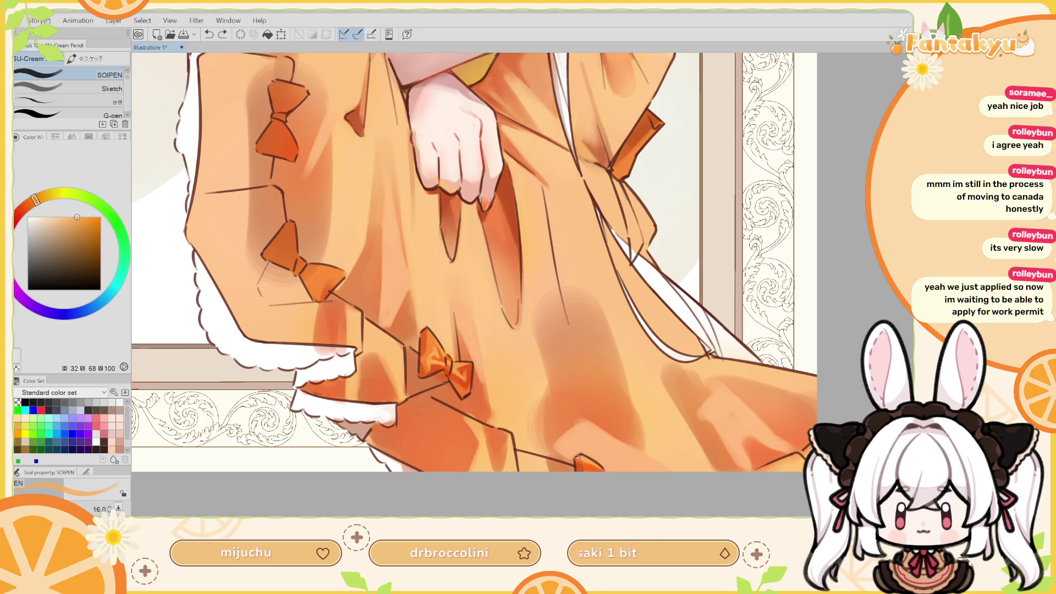
key(h)
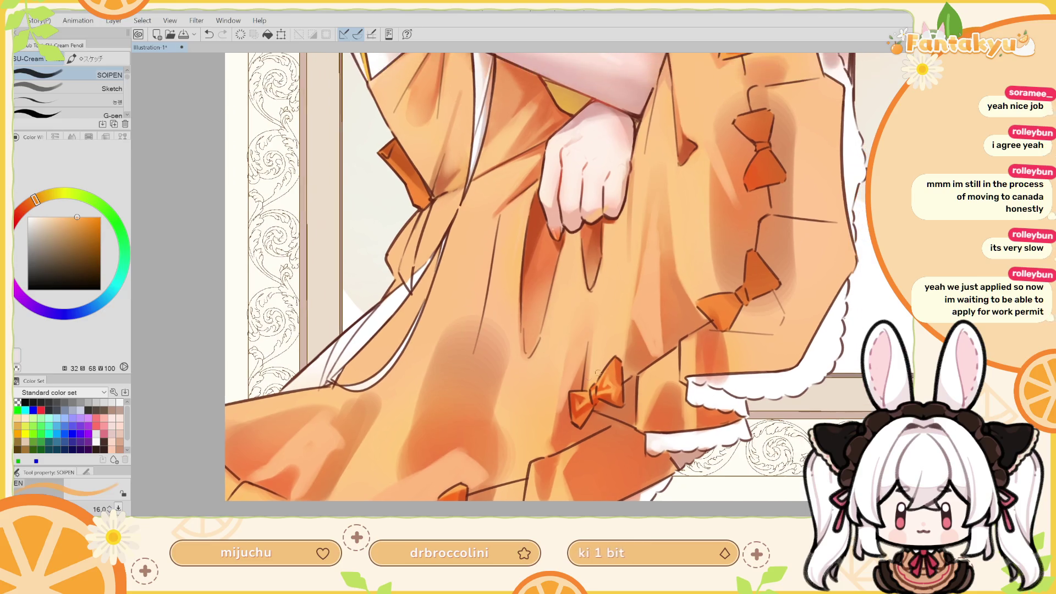
alt+click(539, 427)
drag(544, 416, 525, 427)
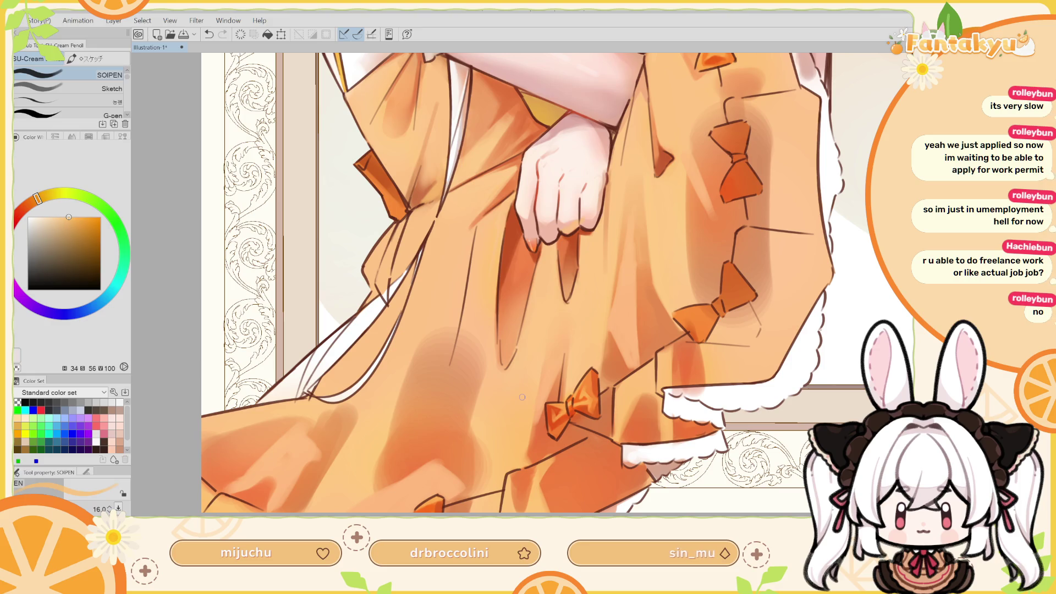
alt+click(536, 438)
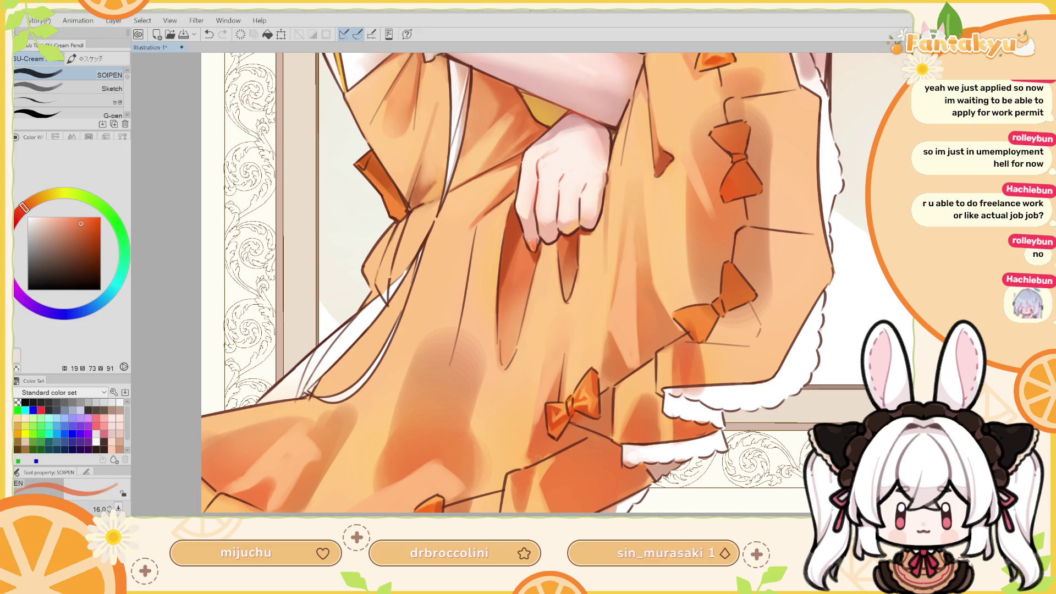
Shrink the brush and pick light and darker reddish skirt oranges for the fold shadows
key(h)
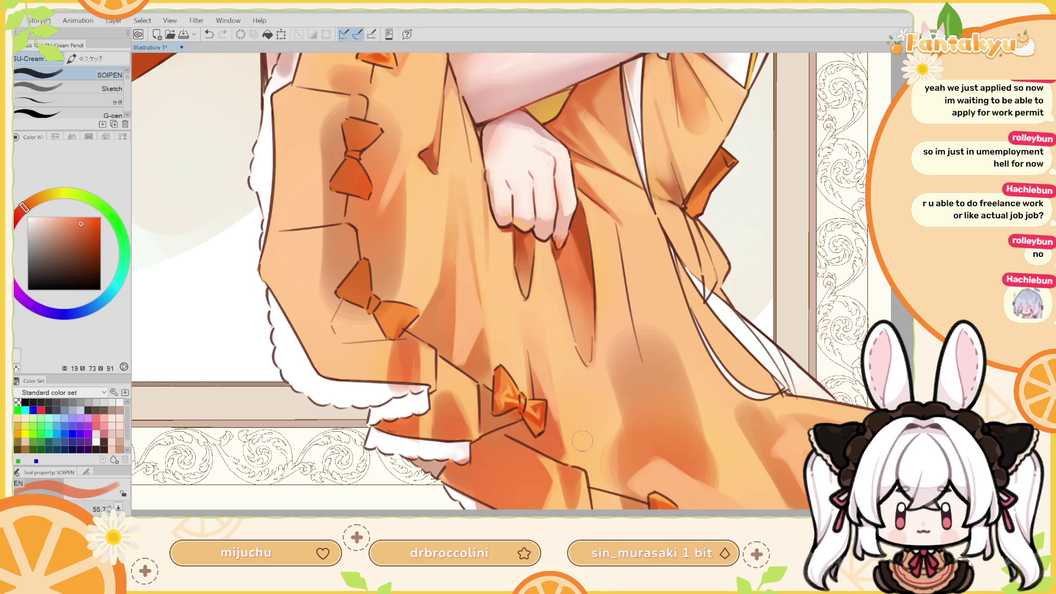
alt+click(586, 440)
drag(588, 440, 574, 454)
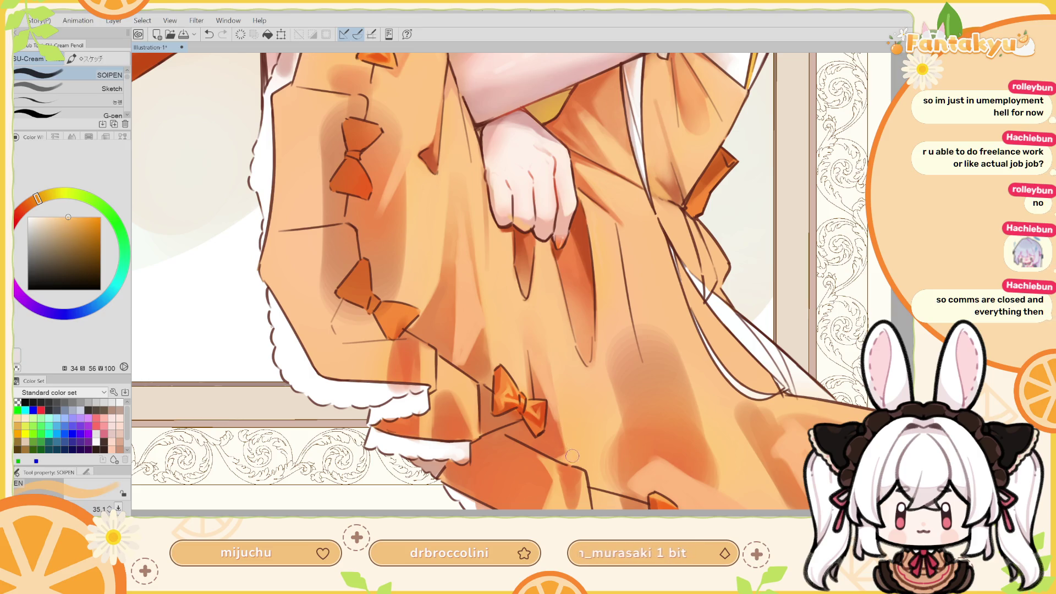
key(h)
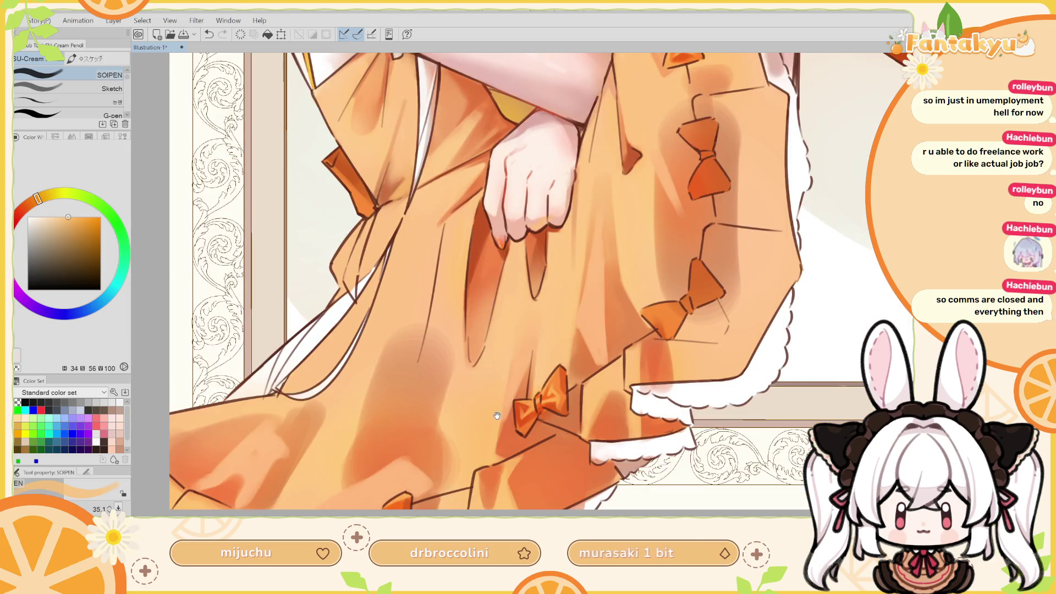
drag(496, 423, 541, 435)
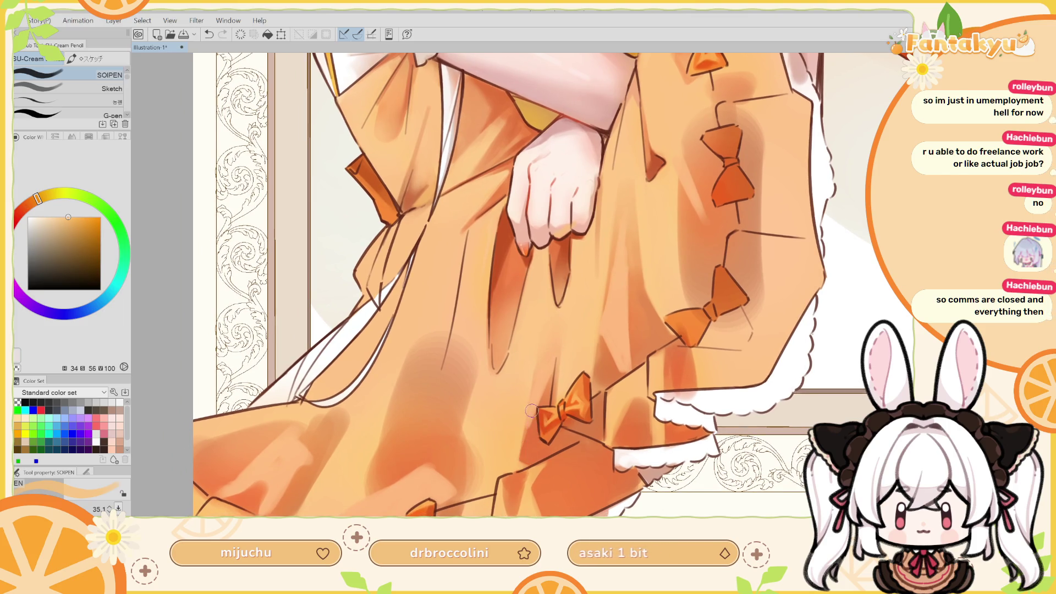
alt+click(531, 411)
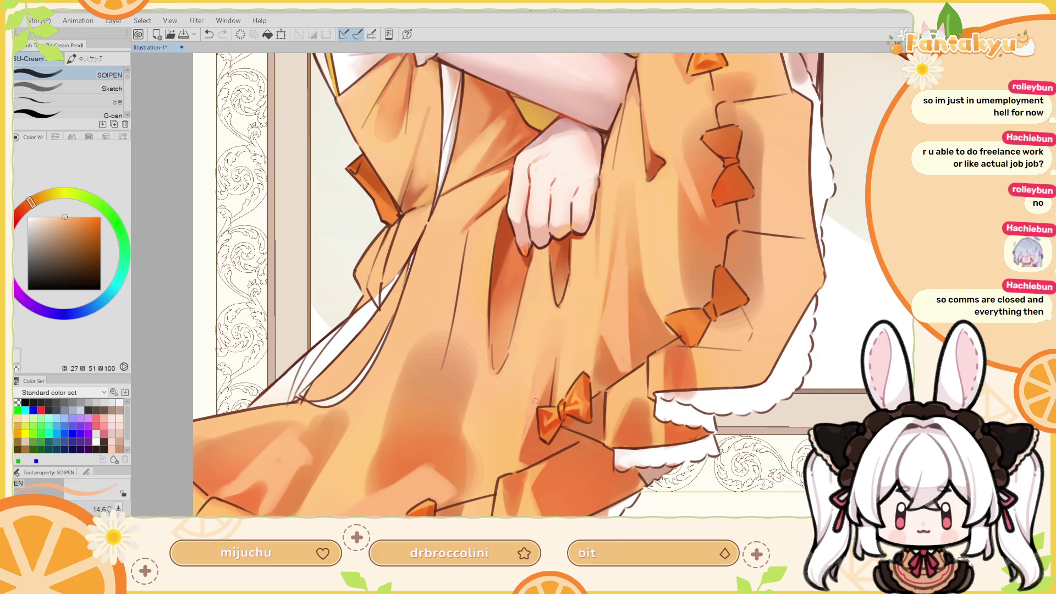
alt+click(539, 436)
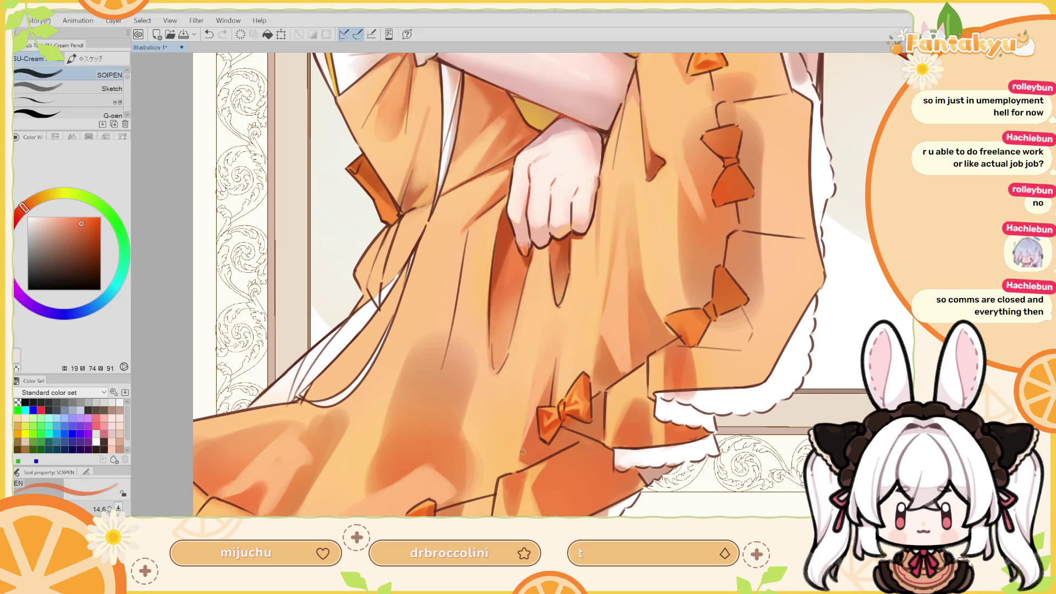
drag(538, 417, 511, 466)
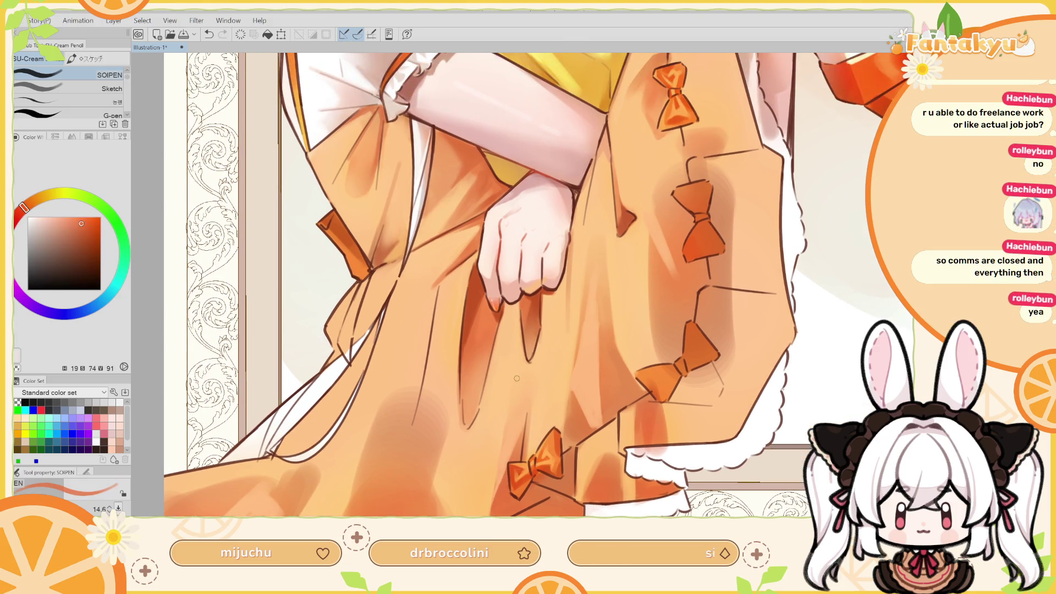
Sample shadow and pale skirt oranges, comparing the last skirt strokes with undo and redo
alt+click(572, 401)
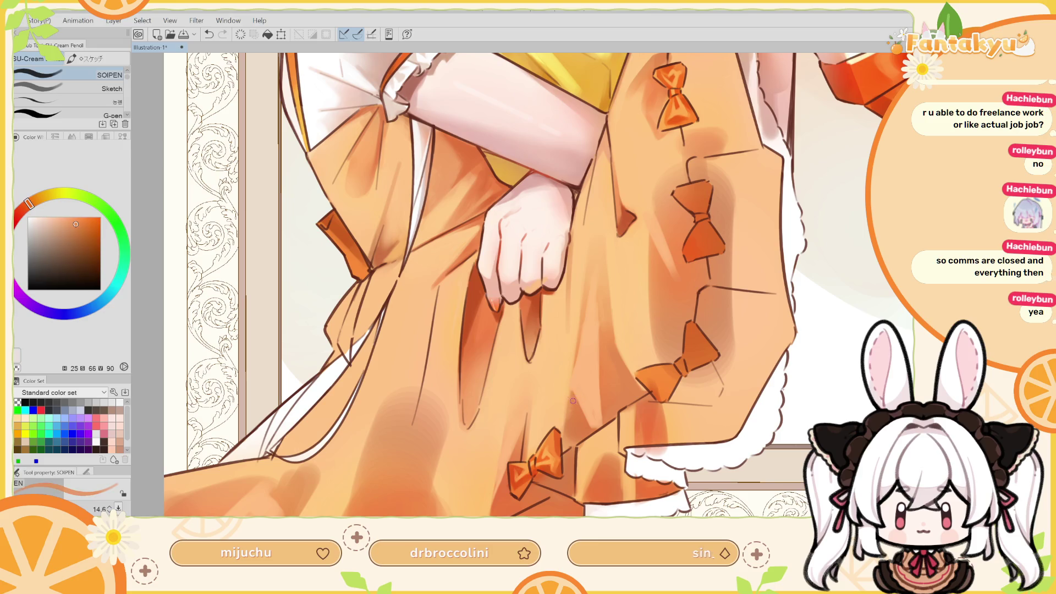
alt+click(578, 405)
key(ctrl+z)
key(ctrl+z)
key(ctrl+y)
key(ctrl+z)
key(ctrl+y)
alt+click(580, 388)
alt+click(581, 388)
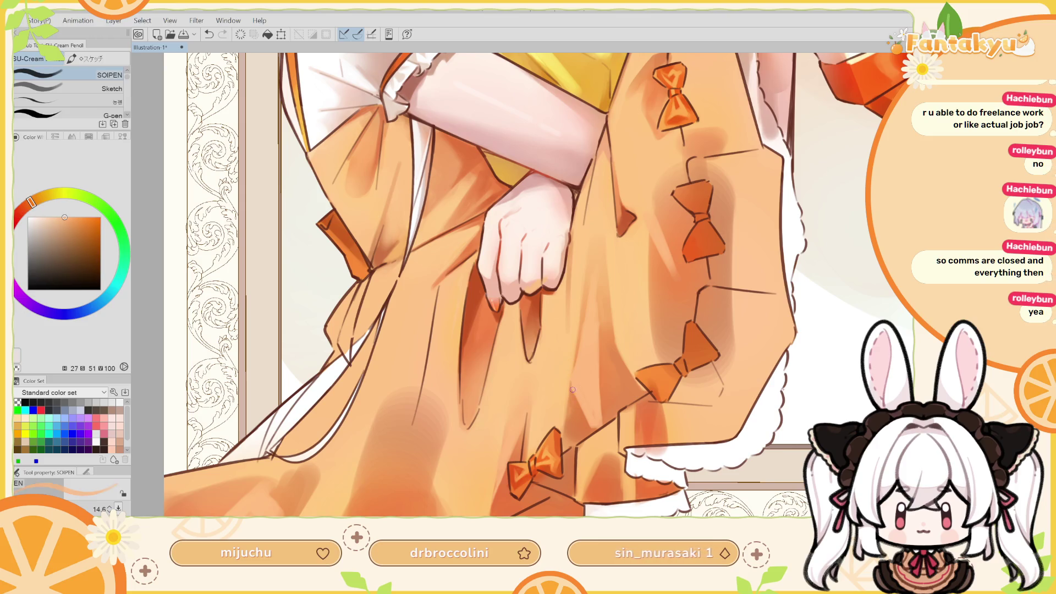
key(ctrl+y)
key(ctrl+z)
key(ctrl+y)
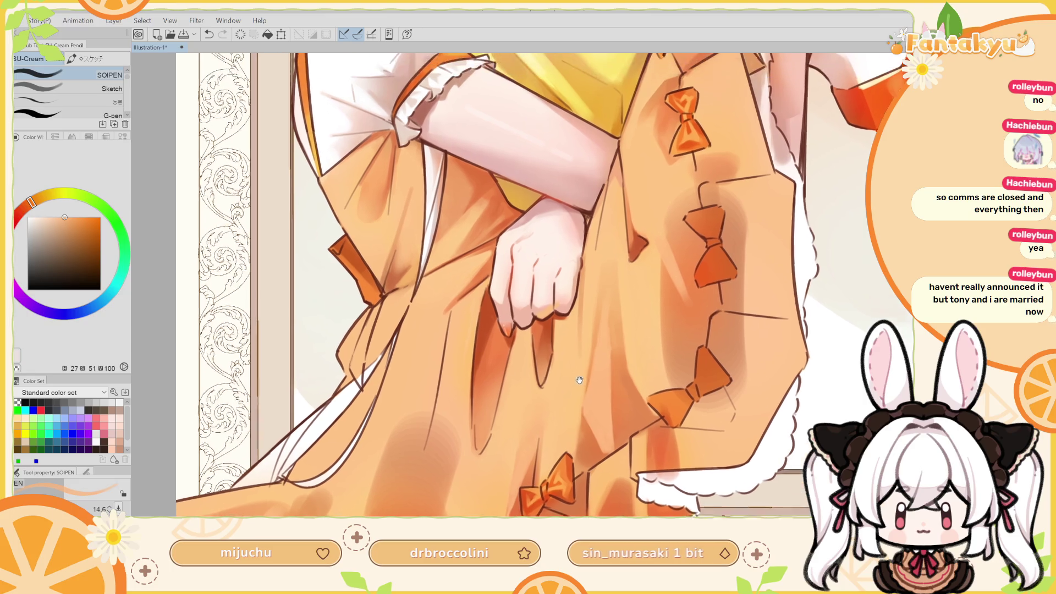
Enlarge the brush and try a short deeper-orange stroke over the skirt fold line
mouse_move(563, 329)
mouse_down()
mouse_move(577, 370)
mouse_move(604, 393)
mouse_up()
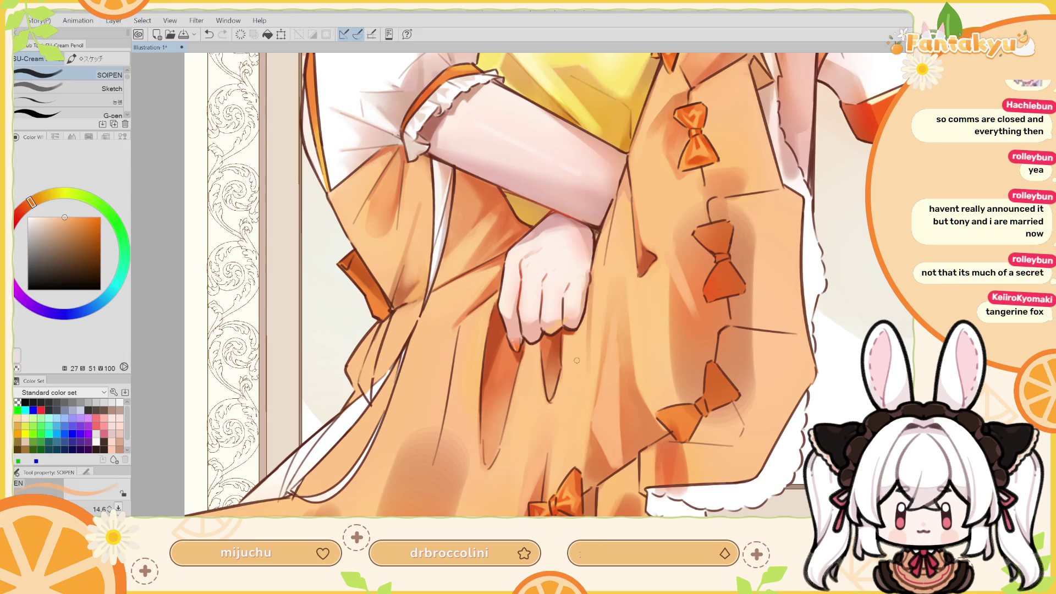
drag(451, 344, 502, 279)
alt+click(471, 315)
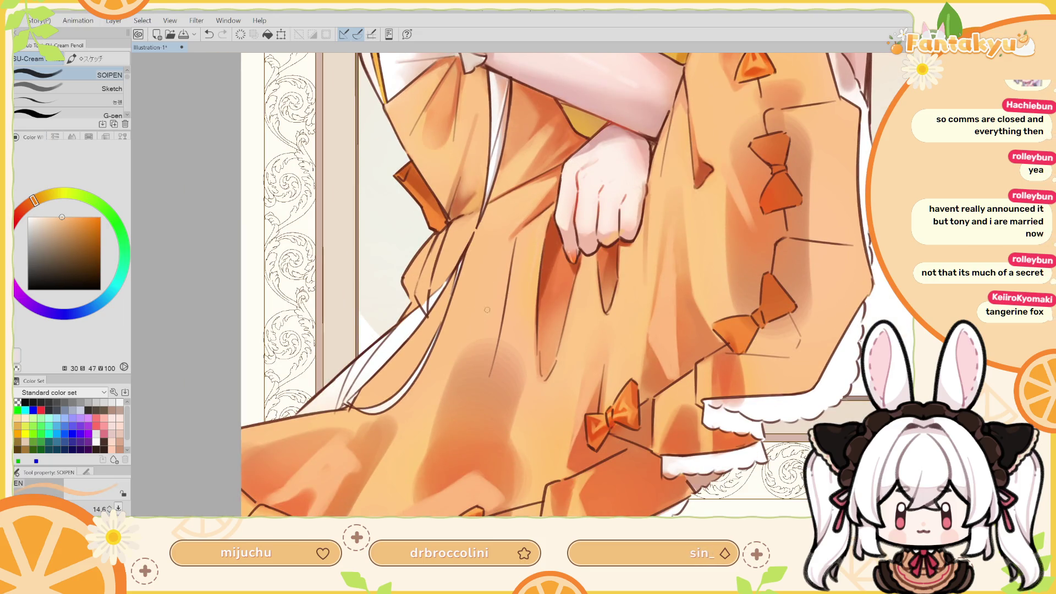
mouse_move(445, 376)
mouse_down()
mouse_move(471, 334)
mouse_move(420, 440)
mouse_move(474, 318)
mouse_move(471, 362)
mouse_move(509, 326)
mouse_up()
alt+click(497, 357)
key(ctrl+z)
drag(497, 372, 510, 323)
key(ctrl+z)
key(ctrl+z)
drag(494, 367, 511, 312)
key(ctrl+z)
mouse_move(493, 367)
mouse_down()
mouse_move(512, 311)
mouse_move(504, 348)
mouse_up()
key(ctrl+z)
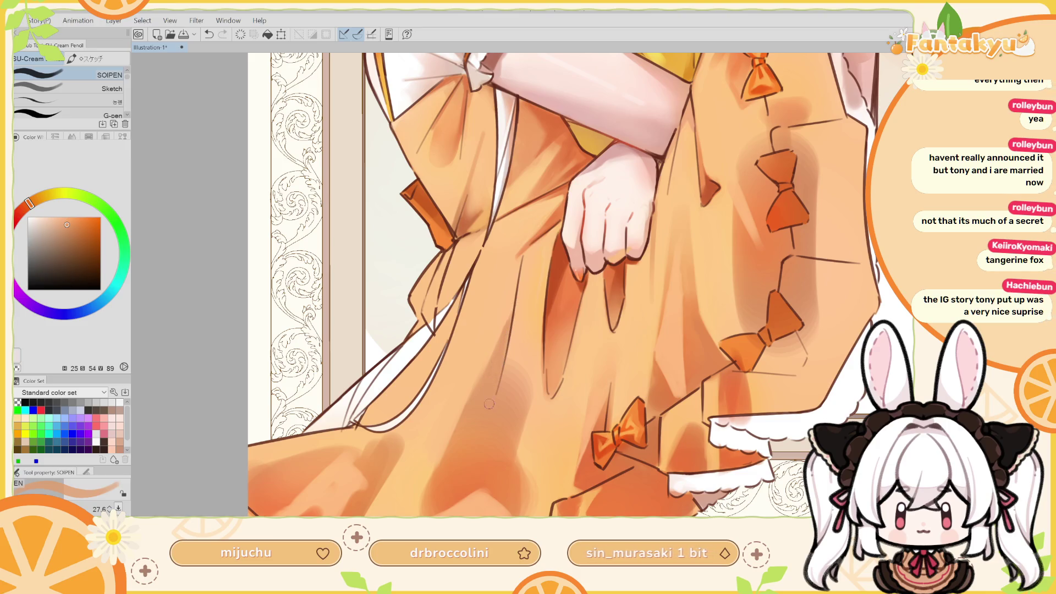
Check the shading in the flipped canvas, then pick a paler orange with a much larger brush
key(h)
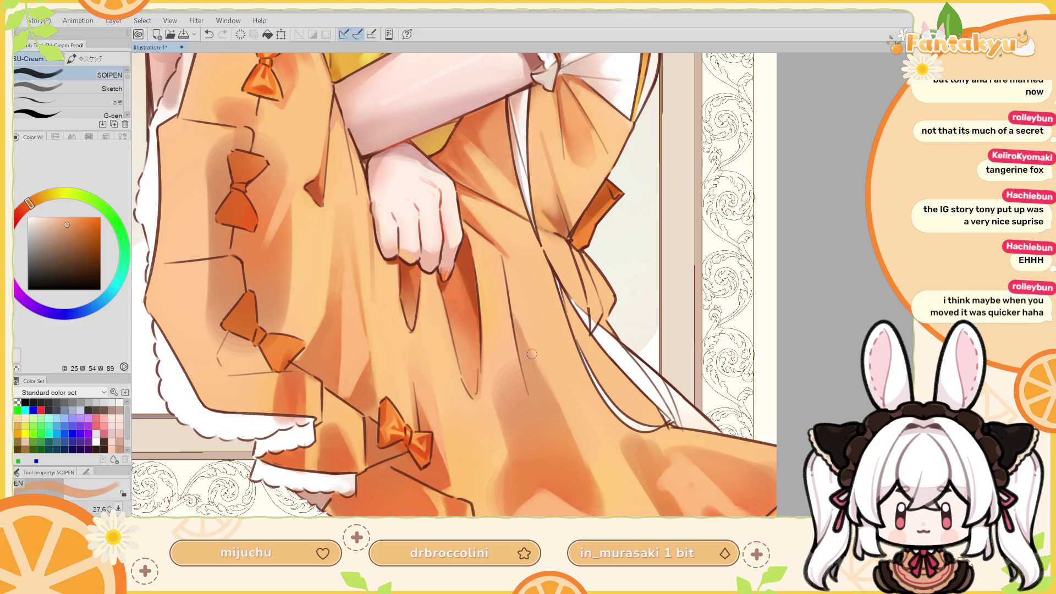
scroll(523, 380, left, 2)
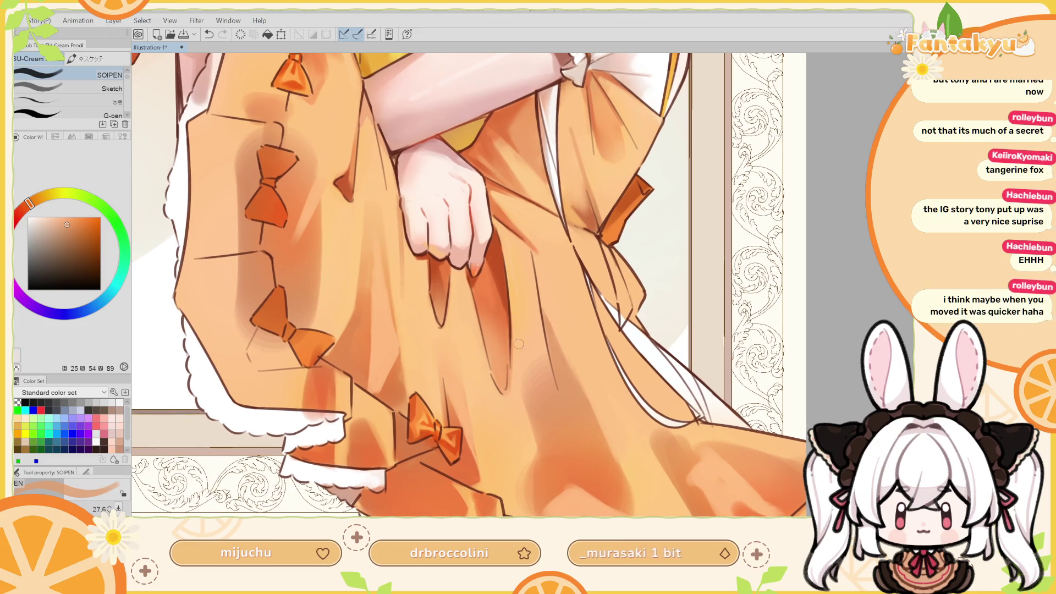
key(h)
scroll(521, 352, up, 1)
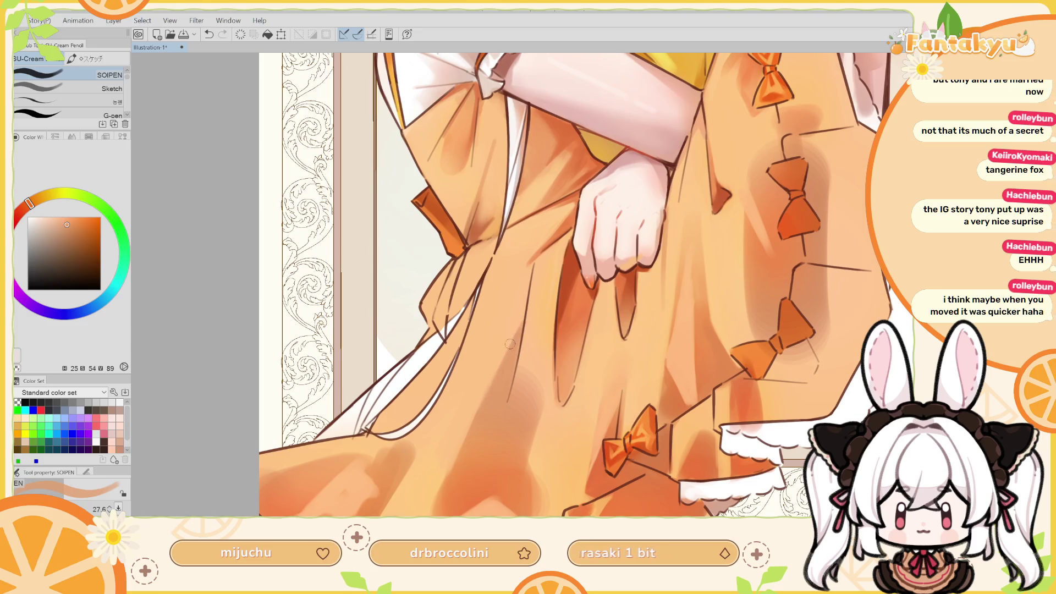
alt+click(525, 344)
mouse_move(525, 344)
mouse_down()
mouse_move(525, 407)
mouse_move(539, 349)
mouse_move(528, 396)
mouse_up()
Paint a soft pale highlight across the middle of the skirt, retrying it many times
key(ctrl+z)
drag(533, 352, 528, 401)
key(ctrl+z)
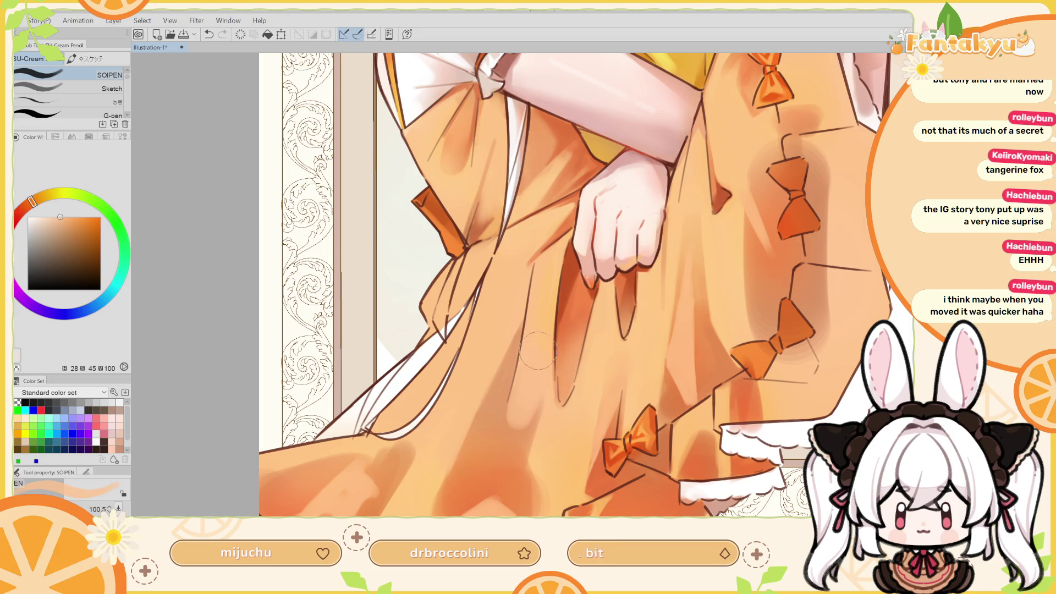
drag(536, 346, 525, 407)
key(ctrl+z)
drag(531, 341, 528, 407)
key(ctrl+z)
key(ctrl+z)
drag(535, 356, 523, 413)
key(ctrl+z)
drag(533, 346, 520, 418)
key(ctrl+z)
key(ctrl+z)
key(ctrl+z)
drag(534, 346, 519, 418)
key(ctrl+z)
drag(533, 347, 520, 418)
key(ctrl+z)
drag(534, 346, 520, 418)
key(ctrl+z)
drag(534, 346, 520, 418)
key(ctrl+z)
drag(532, 362, 517, 413)
key(ctrl+z)
key(ctrl+z)
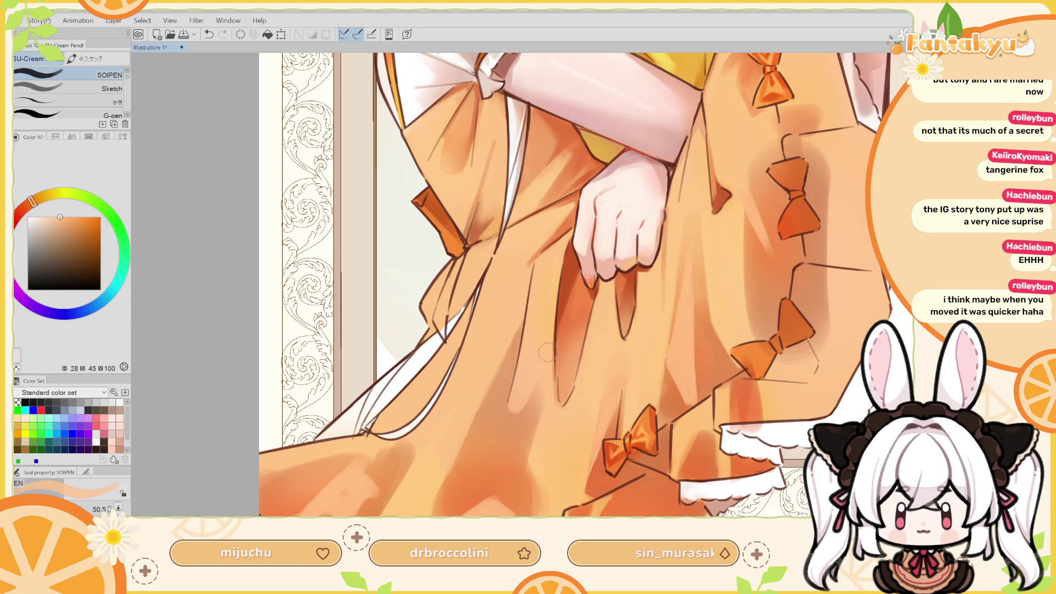
key(ctrl+z)
key(ctrl+z)
drag(536, 349, 517, 413)
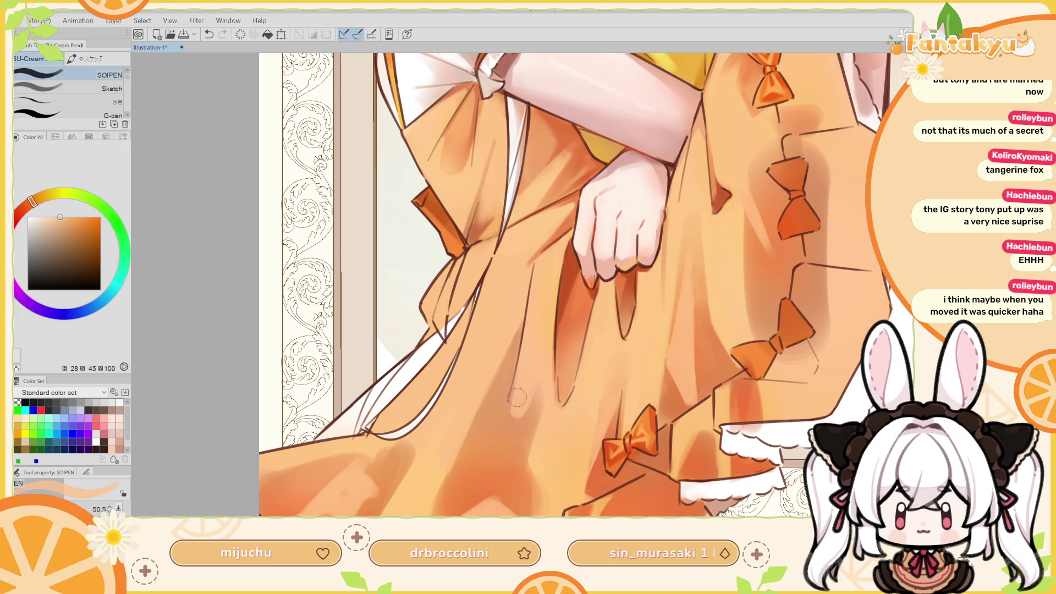
Paint a light-orange pencil stroke across the skirt fold and keep it after comparing
key(b)
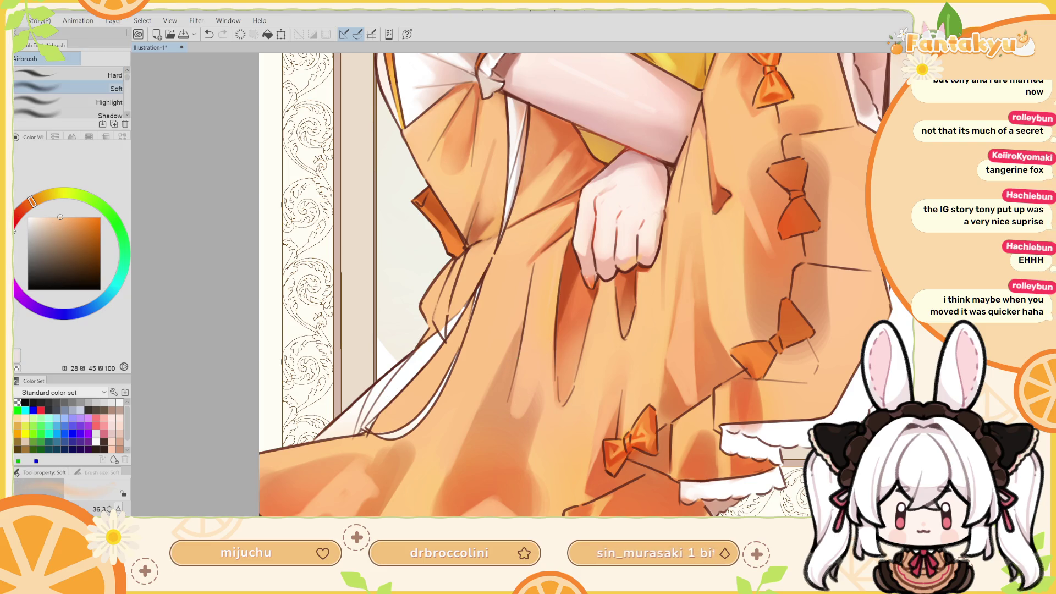
alt+click(511, 432)
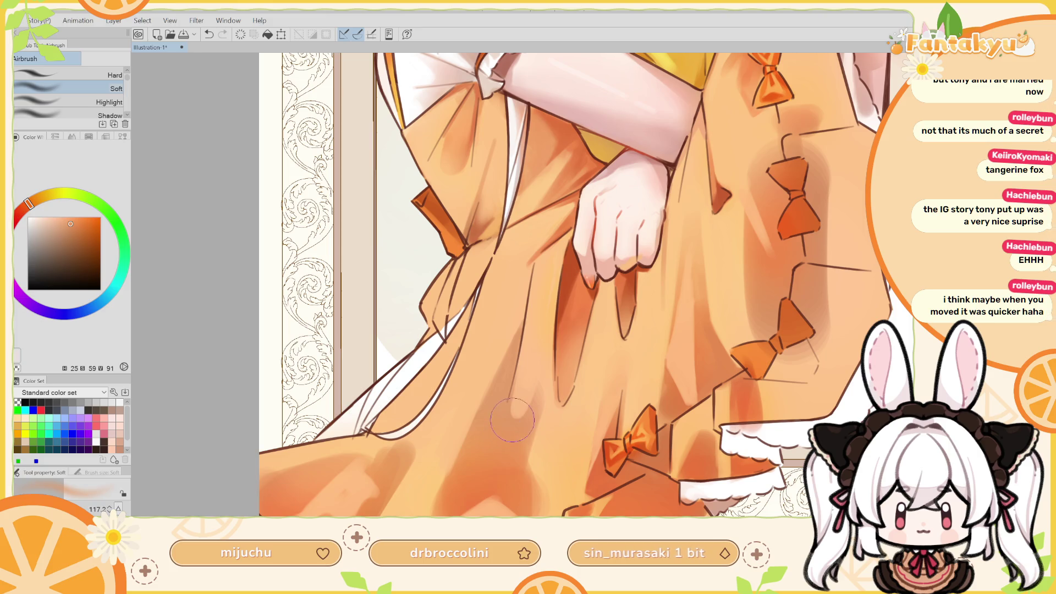
alt+click(525, 394)
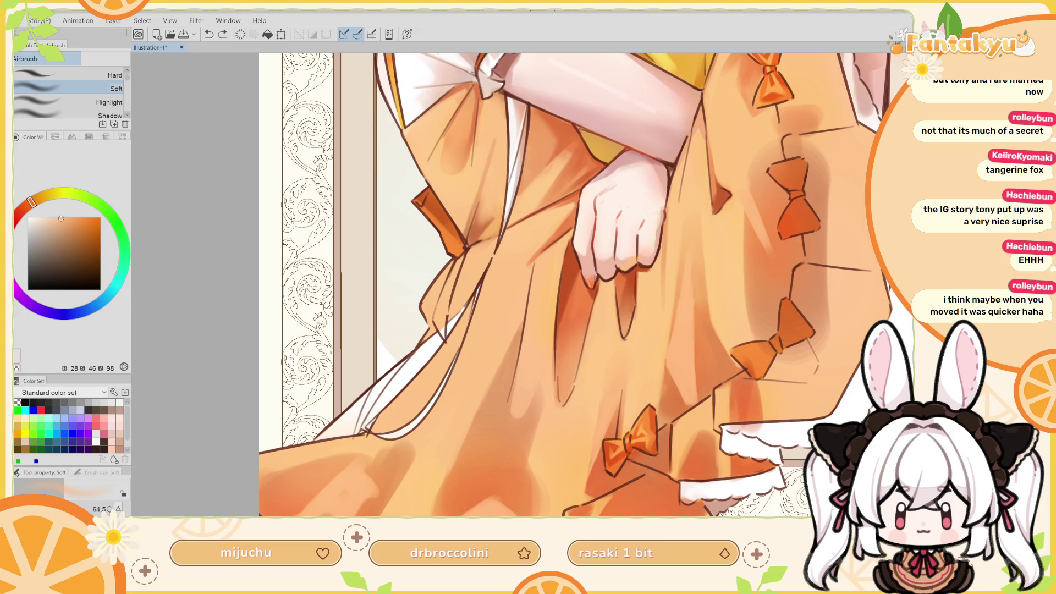
key(p)
alt+click(551, 360)
drag(508, 446, 521, 390)
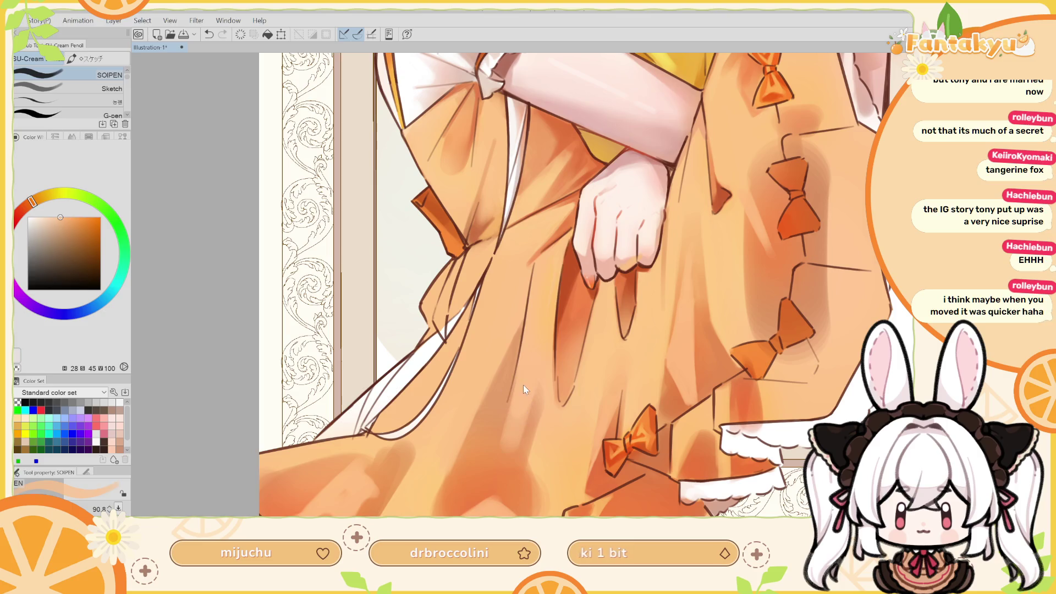
key(ctrl+z)
key(ctrl+y)
key(ctrl+z)
key(ctrl+y)
key(ctrl+z)
key(ctrl+y)
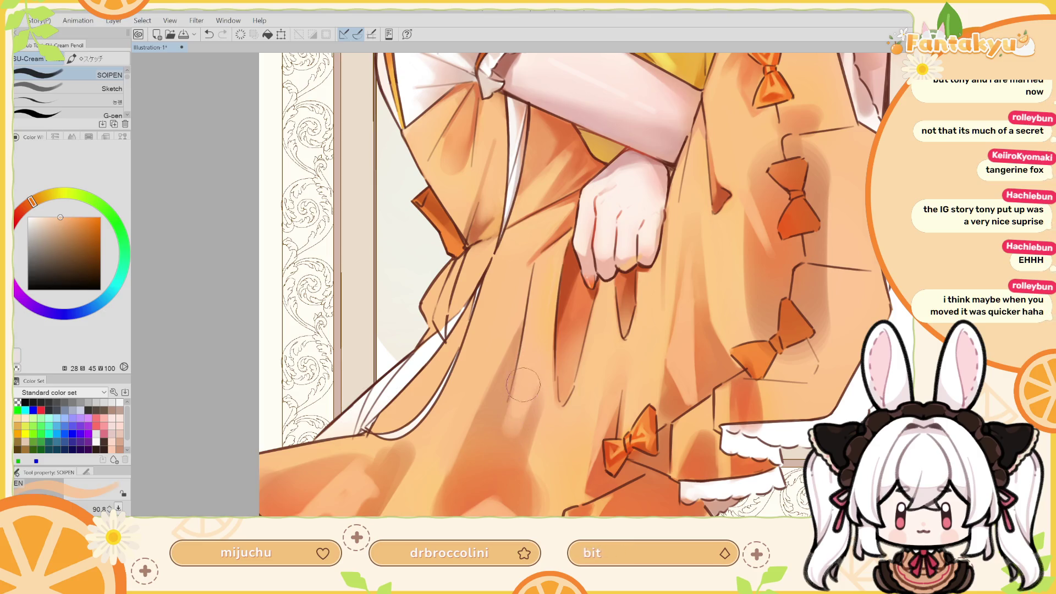
Pick deeper, paler and warmer light oranges and resize the pencil for more skirt highlights
key(b)
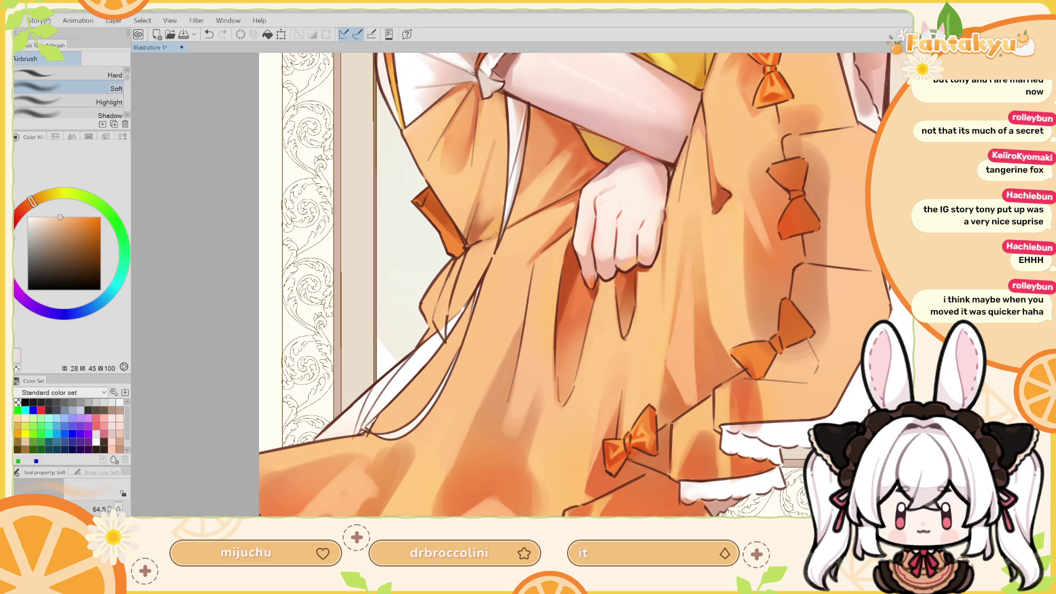
alt+click(506, 445)
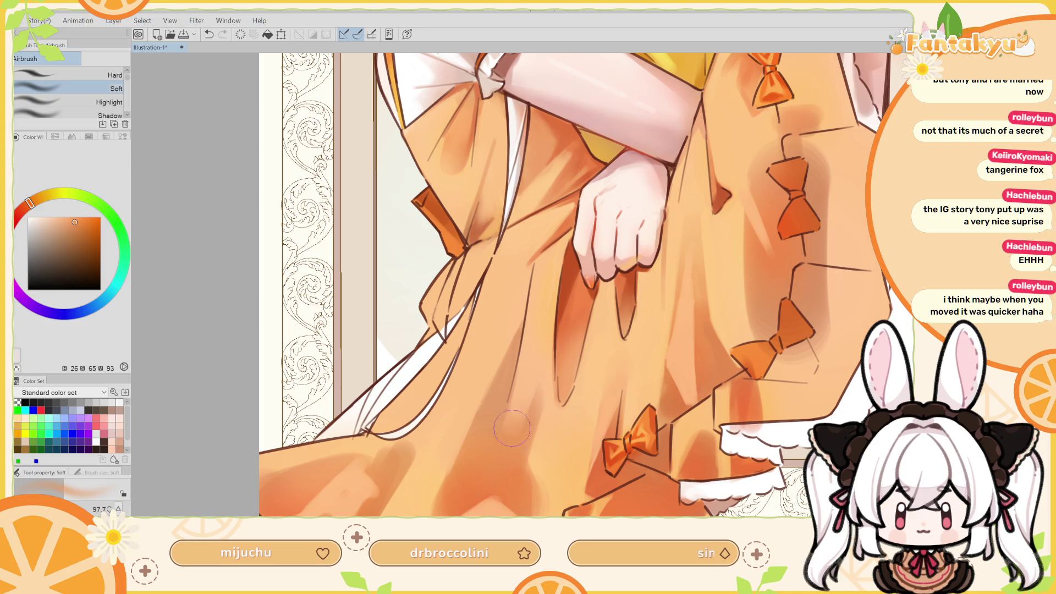
key(h)
drag(627, 401, 633, 401)
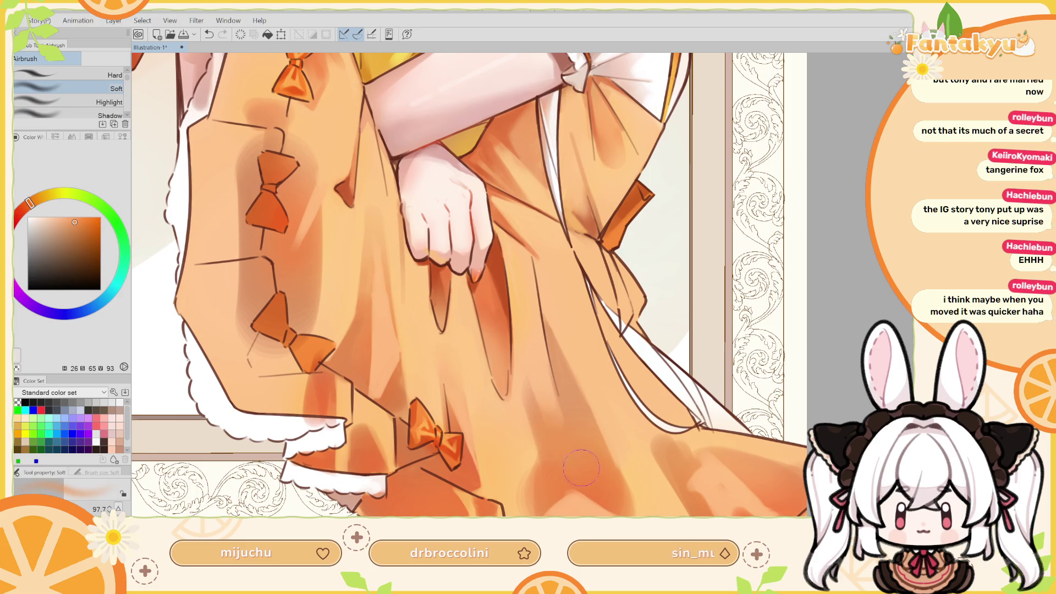
alt+click(533, 361)
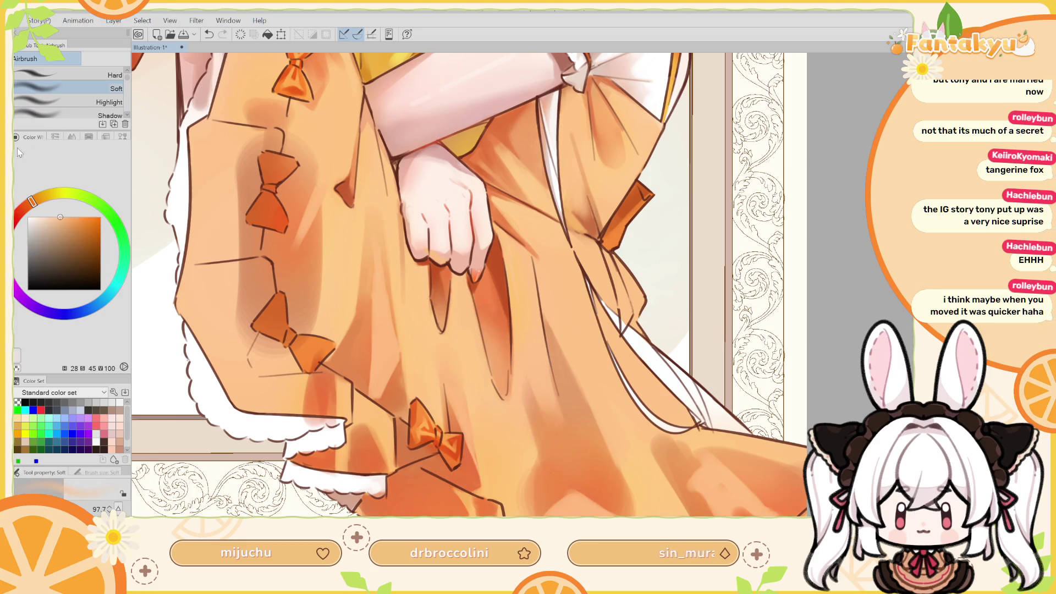
key(p)
key(bracketleft)
key(bracketleft)
alt+click(517, 403)
alt+click(508, 420)
drag(505, 422, 531, 422)
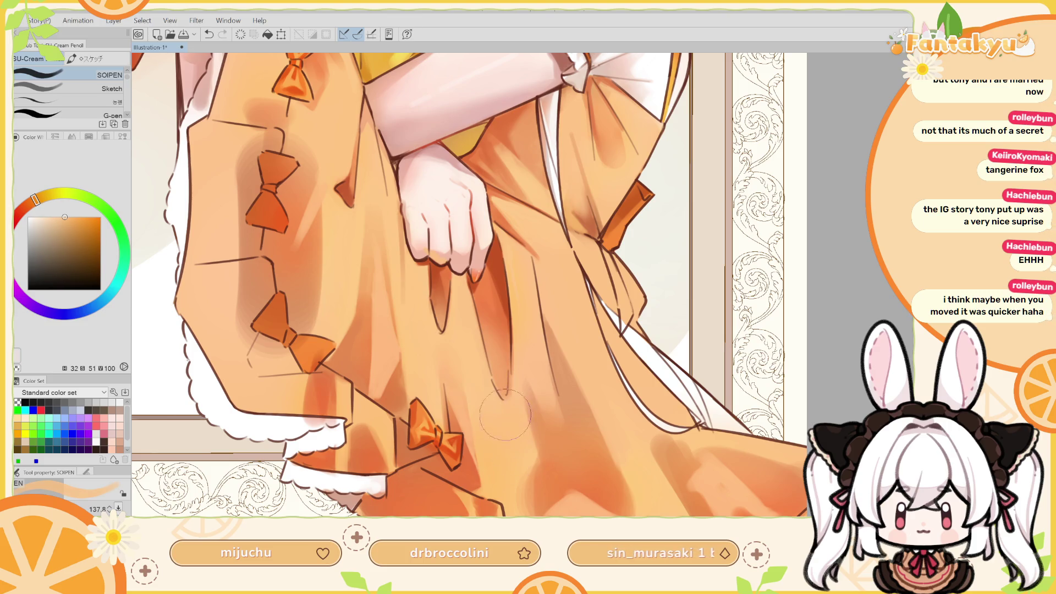
Scroll up to the yellow top and crossed arm and switch to the Eraser (Rough)
scroll(505, 421, up, 3)
scroll(511, 407, left, 3)
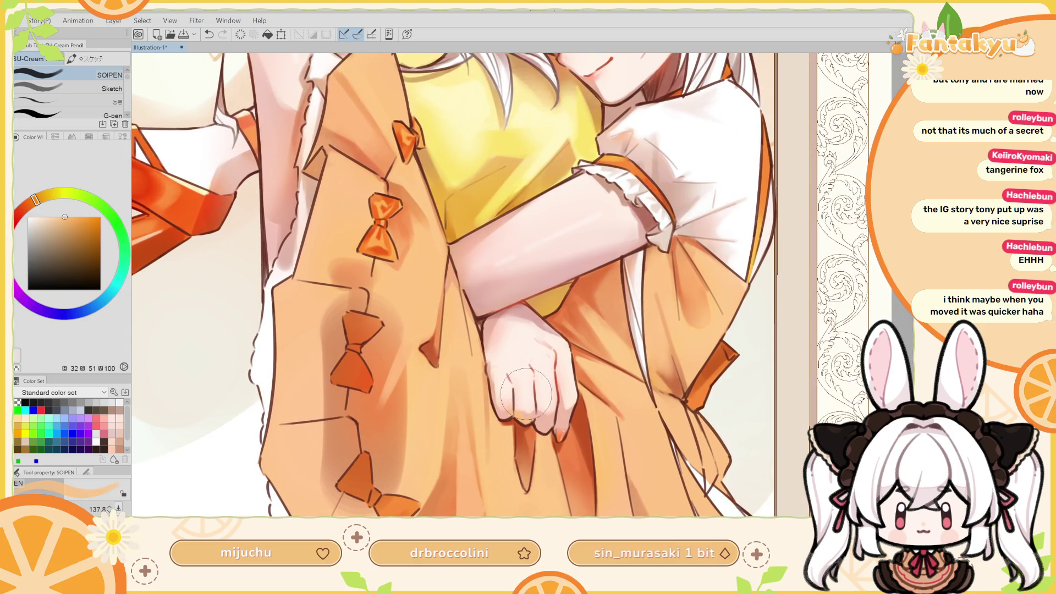
key(e)
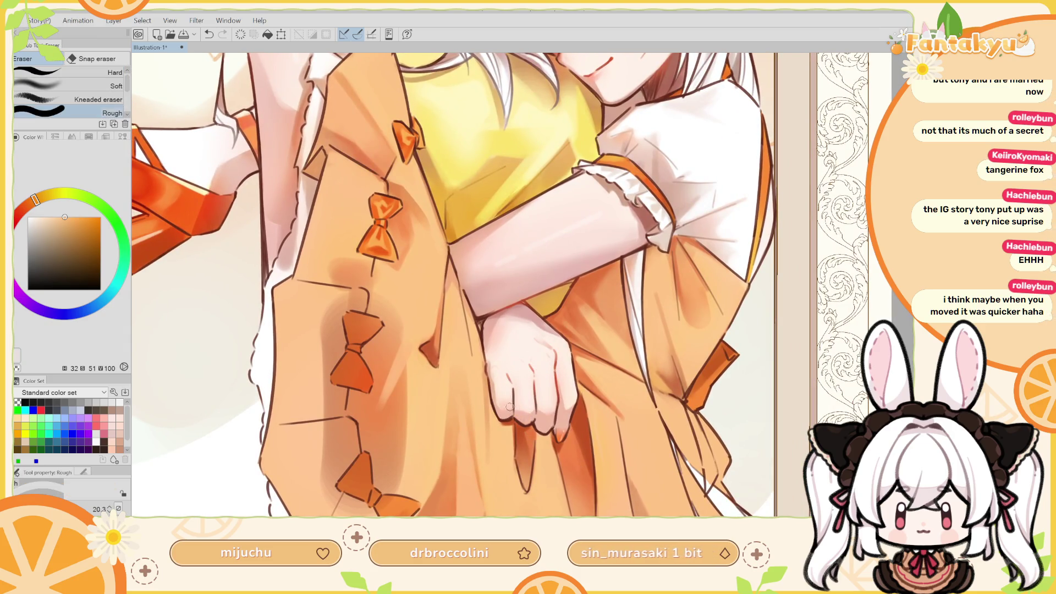
drag(502, 364, 515, 380)
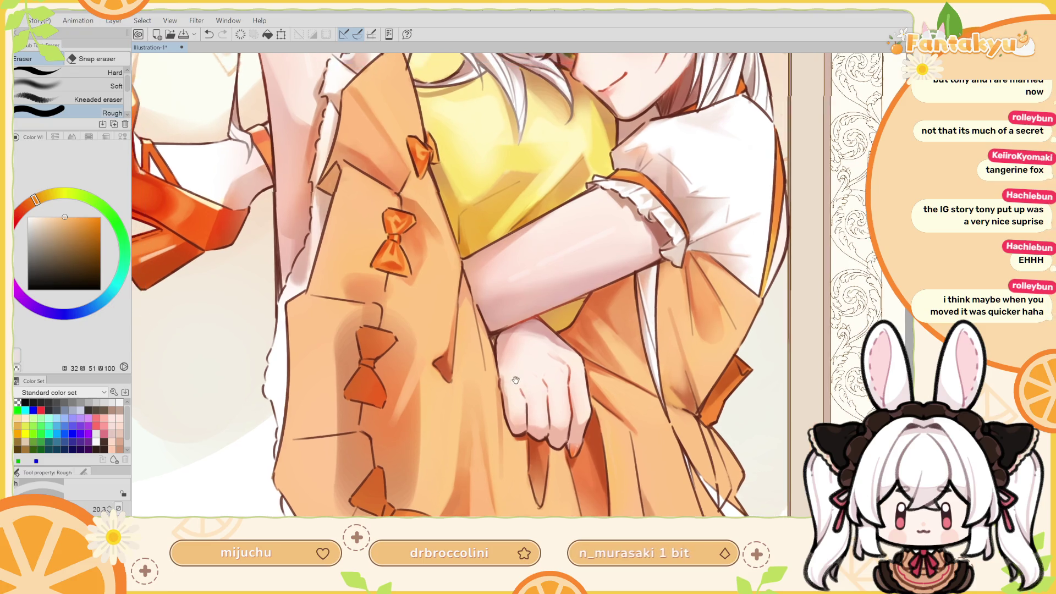
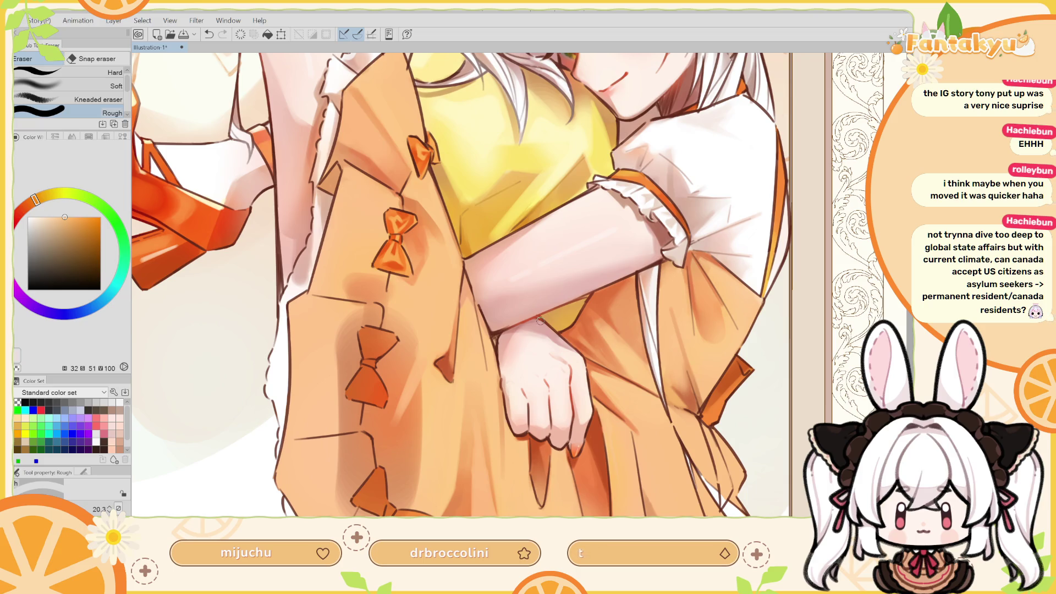
Zoom onto the upper body, sample the near-white fur colour and return to the SOIPEN pencil
scroll(461, 285, down, 5)
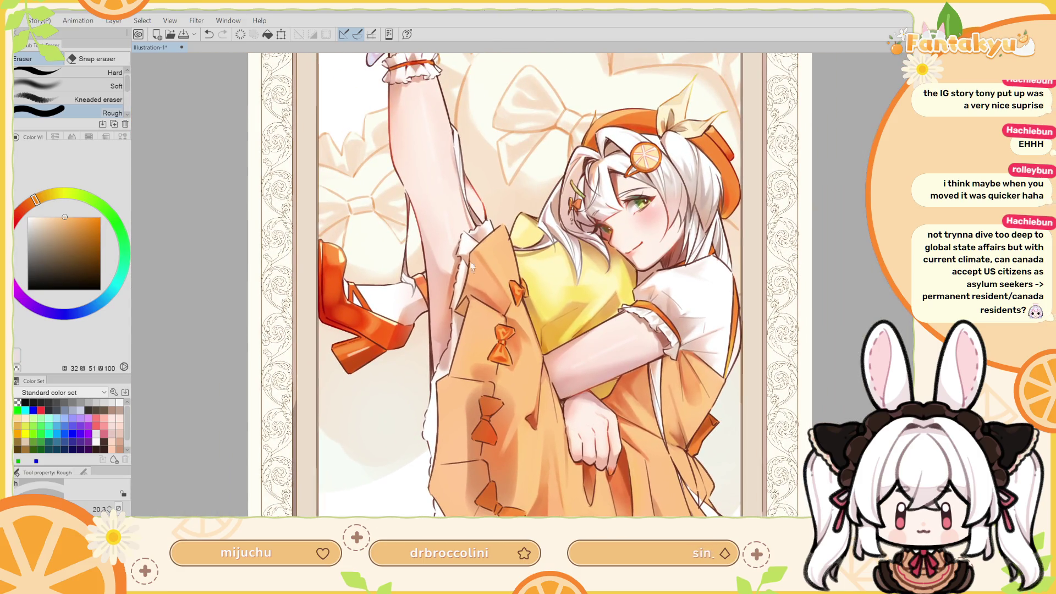
drag(463, 335, 506, 294)
alt+click(486, 314)
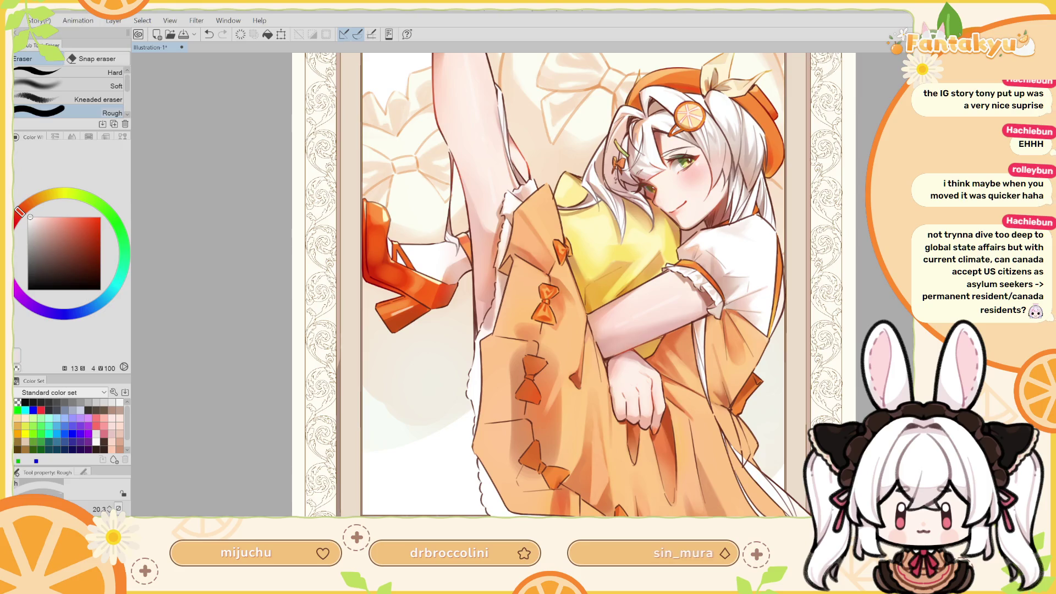
key(p)
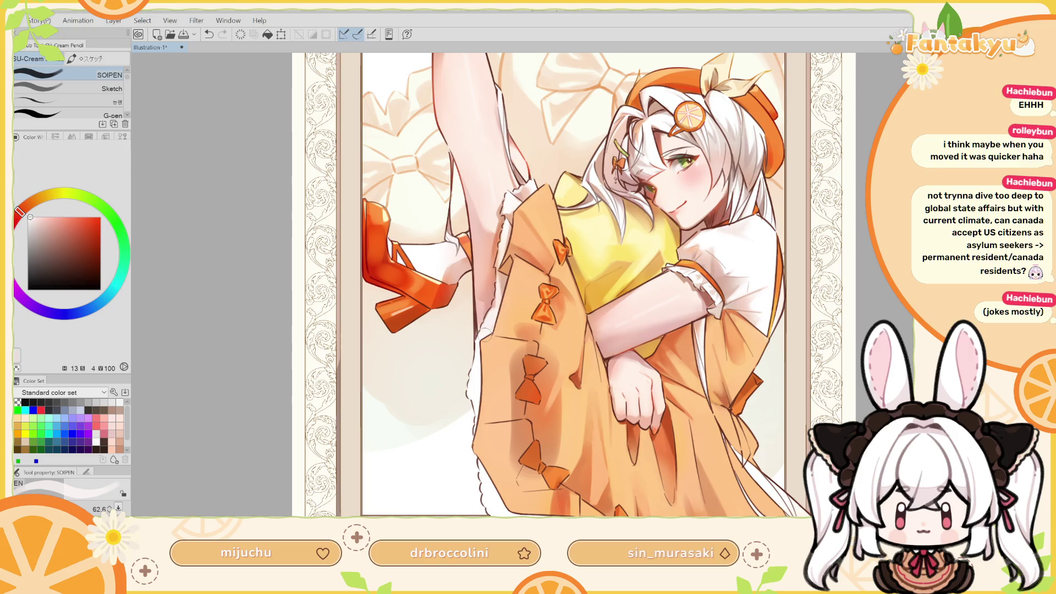
On the flipped canvas, shrink the brush and paint white along the jacket's fur edge
key(h)
drag(561, 209, 597, 273)
scroll(530, 357, up, 2)
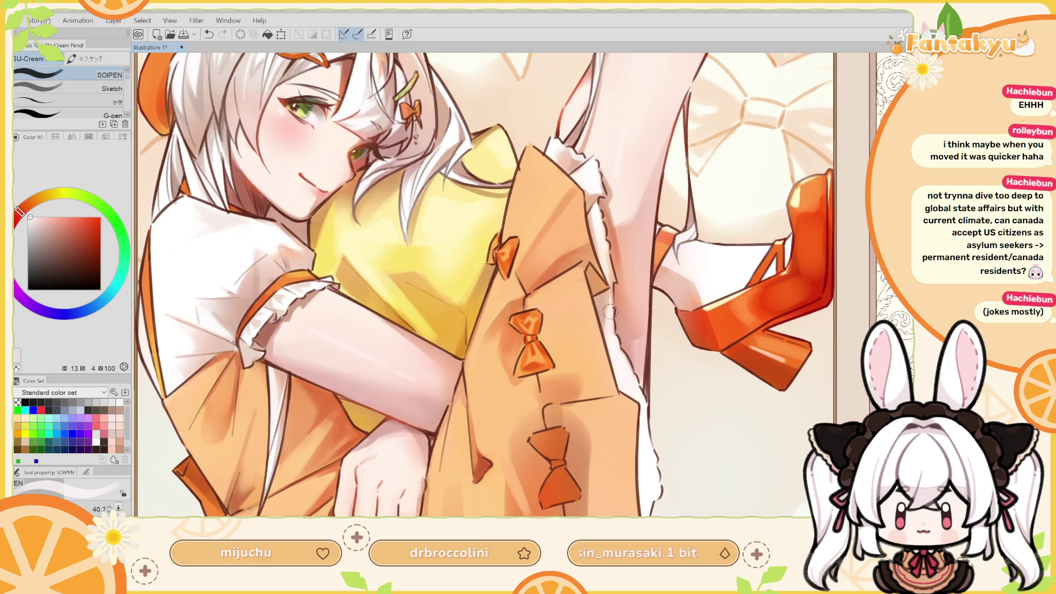
drag(612, 321, 610, 317)
mouse_move(611, 317)
mouse_down()
mouse_move(611, 327)
mouse_move(611, 309)
mouse_up()
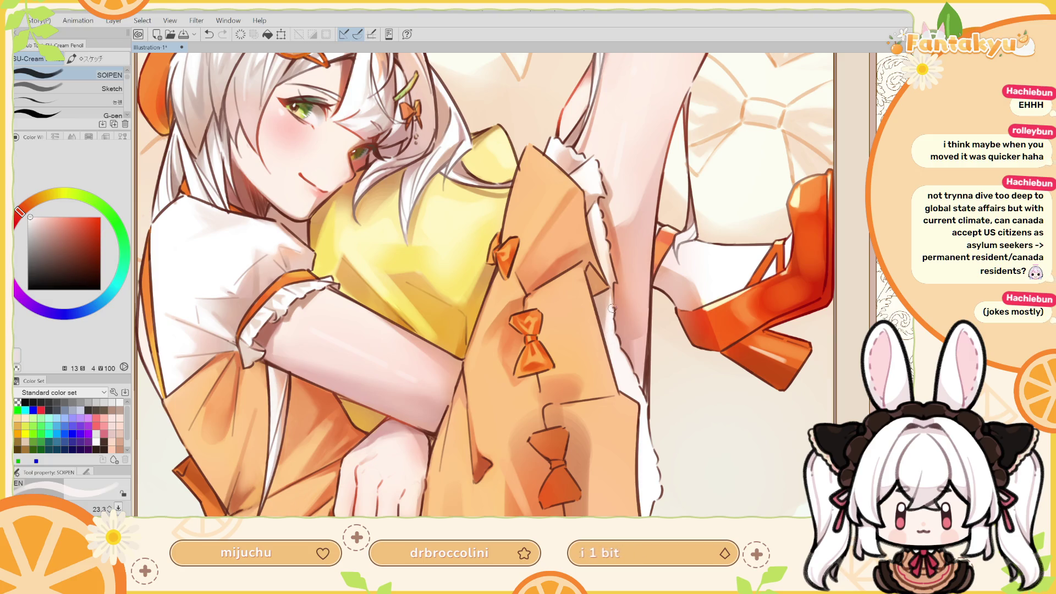
drag(610, 317, 608, 307)
drag(608, 318, 610, 299)
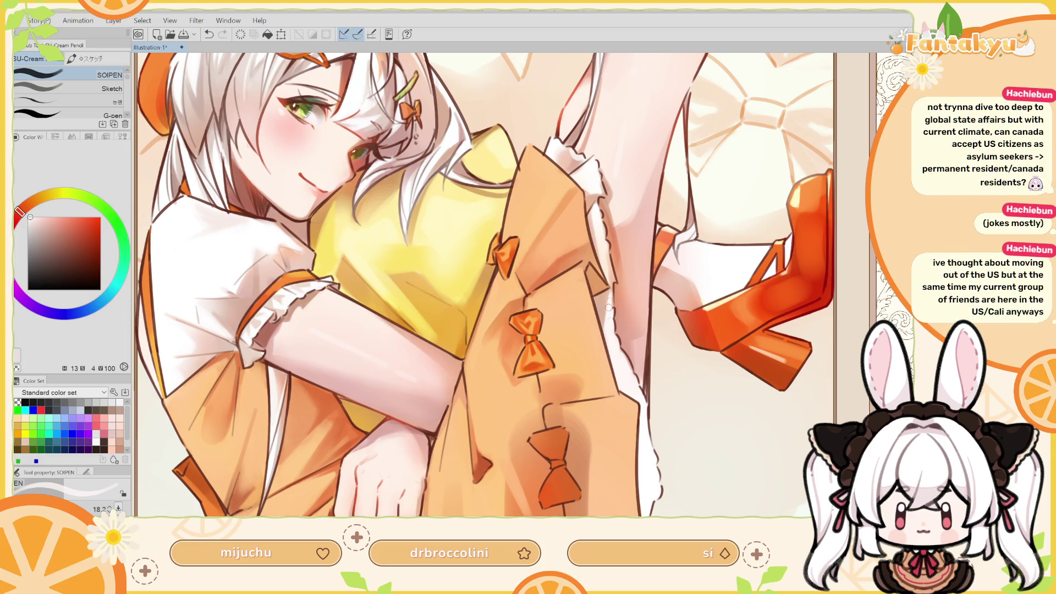
Paint a lighter orange stroke along the fur edge, undoing and repainting it until it sits right
key(h)
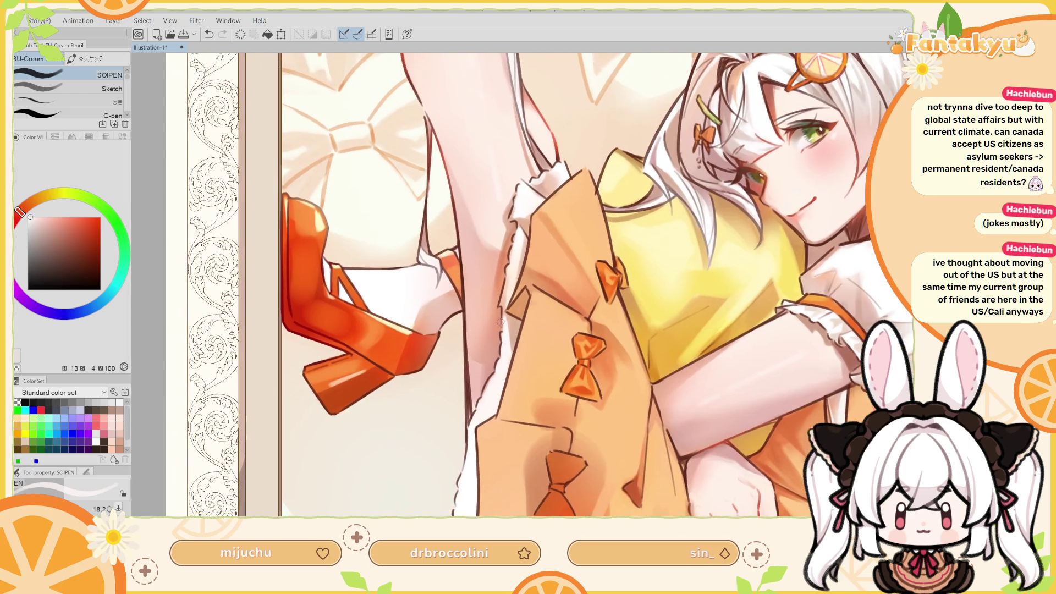
alt+click(512, 324)
alt+click(515, 326)
key(ctrl+z)
alt+click(507, 323)
drag(507, 324, 510, 352)
key(ctrl+z)
key(ctrl+z)
drag(509, 317, 510, 349)
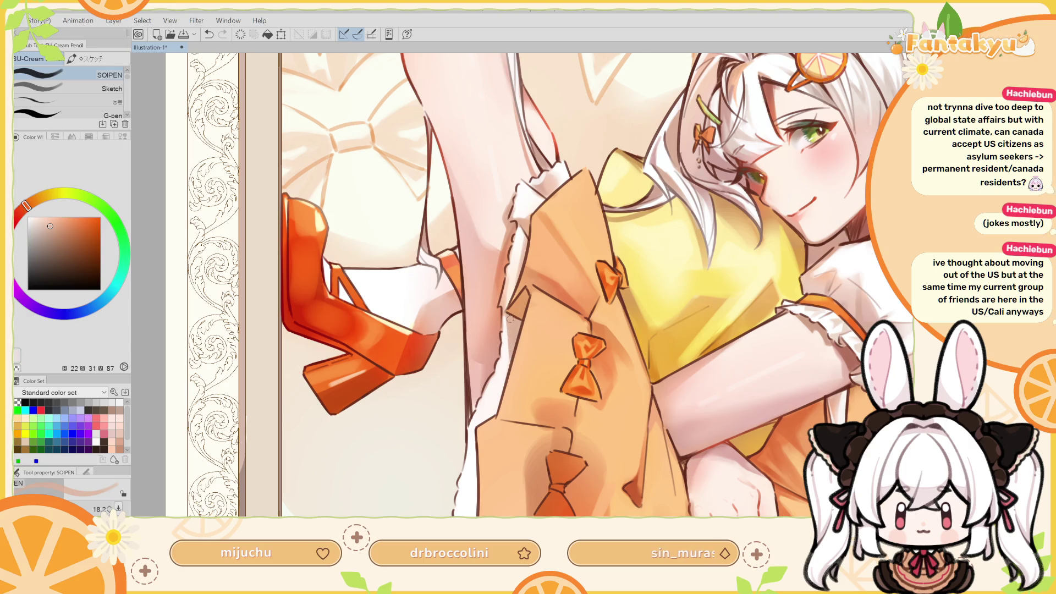
Add small near-white strokes on the fur edge and enlarge the brush to 32.5
scroll(519, 313, up, 2)
alt+click(519, 289)
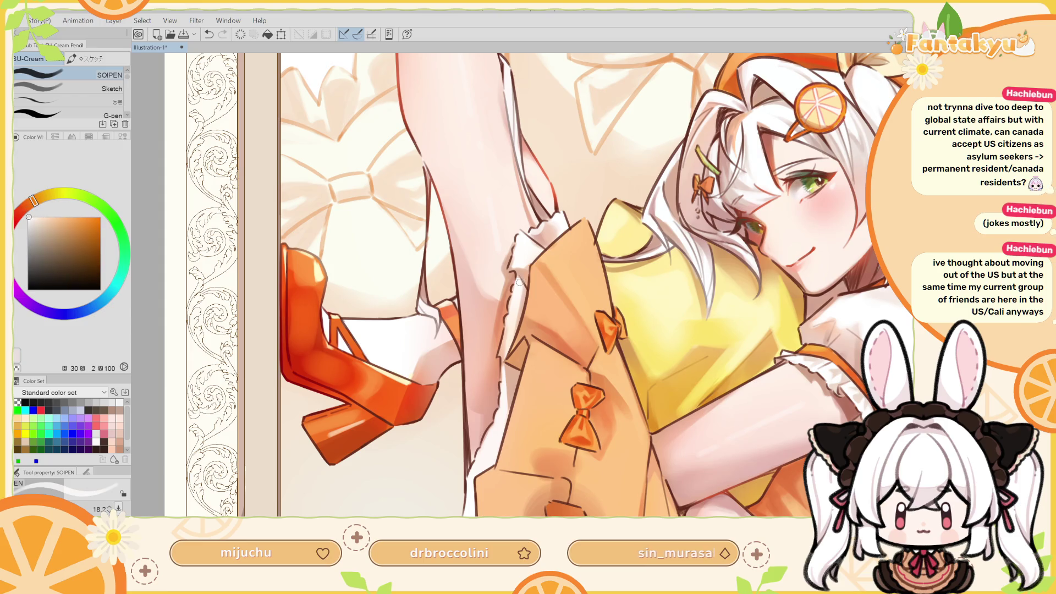
drag(520, 282, 522, 290)
key(ctrl+z)
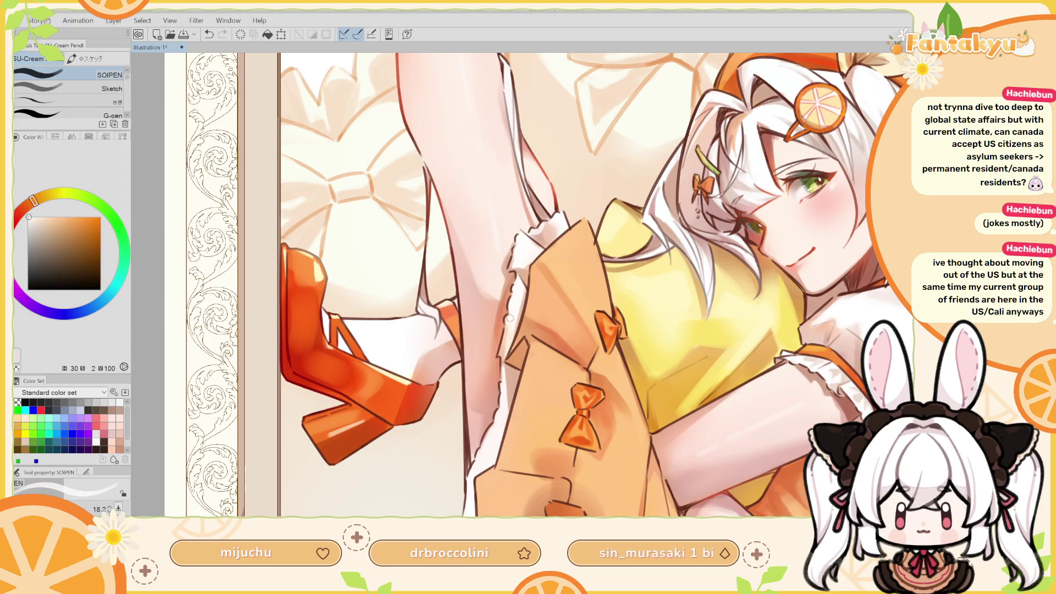
drag(509, 321, 500, 352)
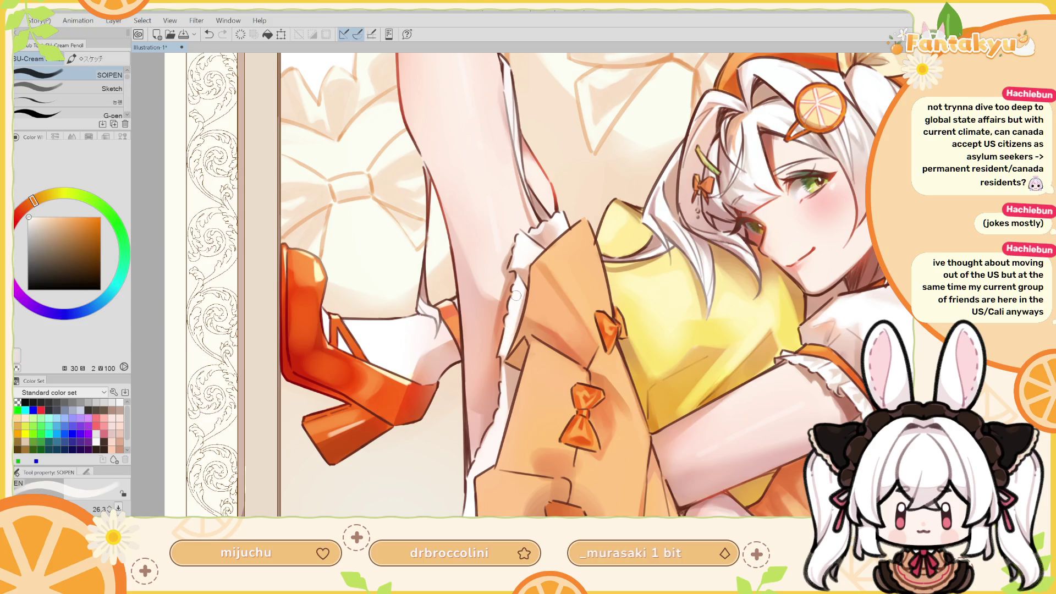
On the flipped view, sample the light skin tone and shrink the brush to 17.0
key(h)
drag(556, 362, 560, 346)
alt+click(559, 347)
drag(550, 308, 567, 282)
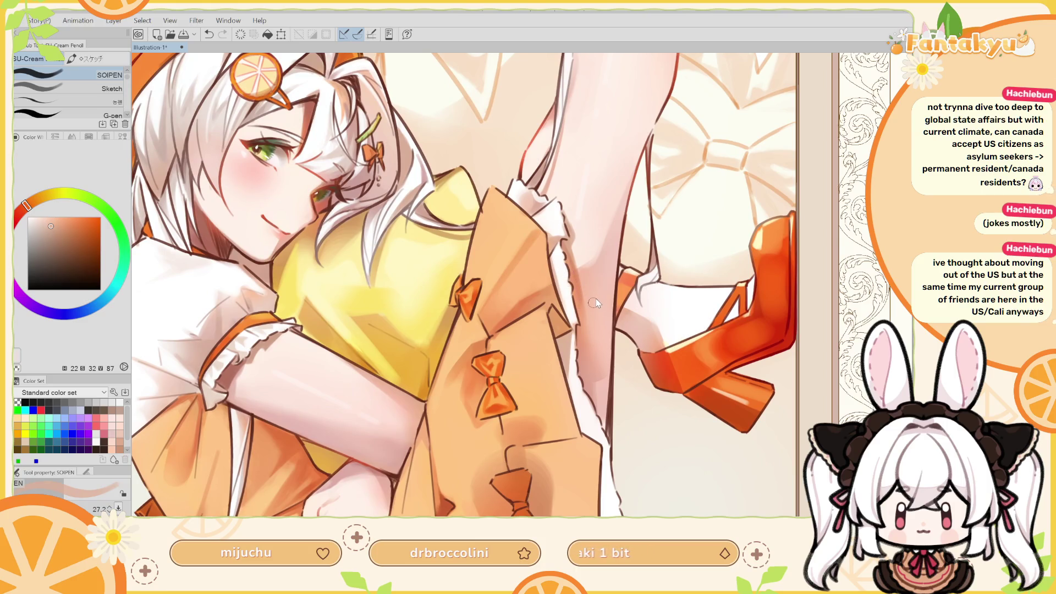
key(bracketleft)
key(bracketleft)
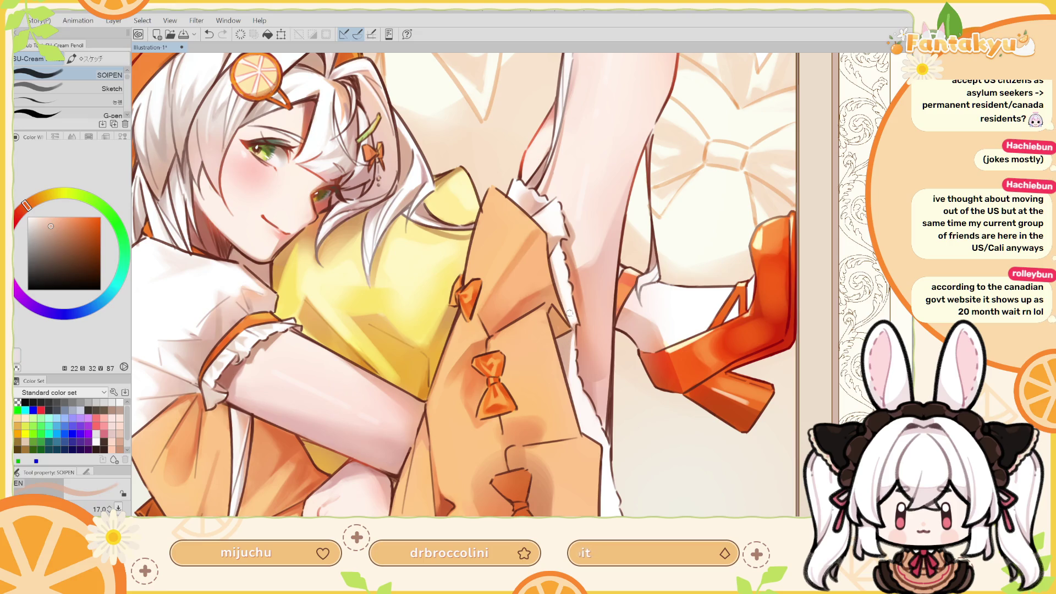
Paint small near-white and peach strokes along the fur edge, undoing stray ones
alt+click(571, 318)
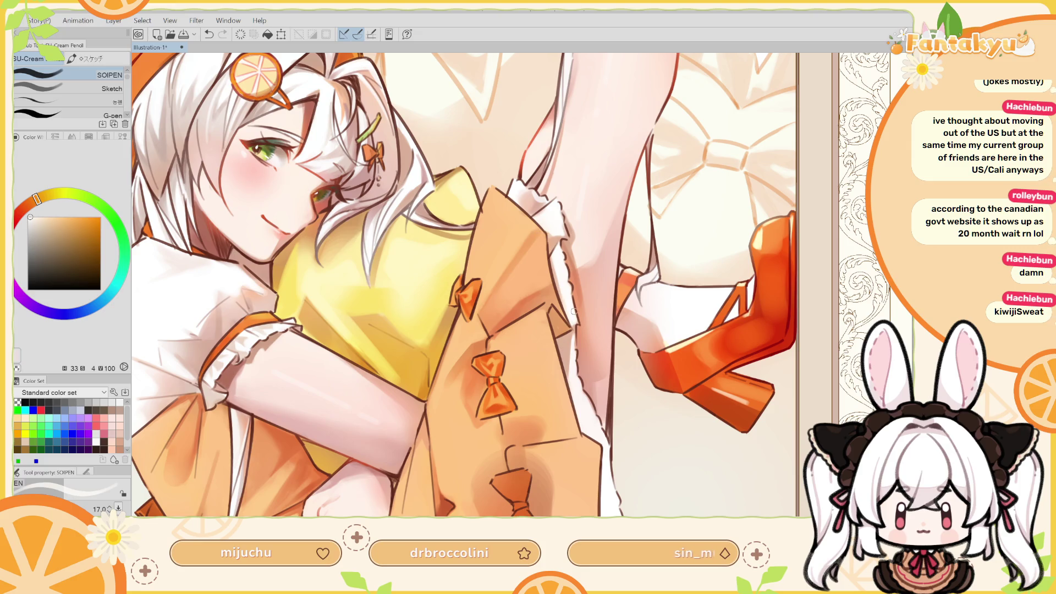
alt+click(570, 336)
key(ctrl+z)
drag(556, 247, 555, 275)
key(ctrl+z)
key(ctrl+z)
alt+click(563, 262)
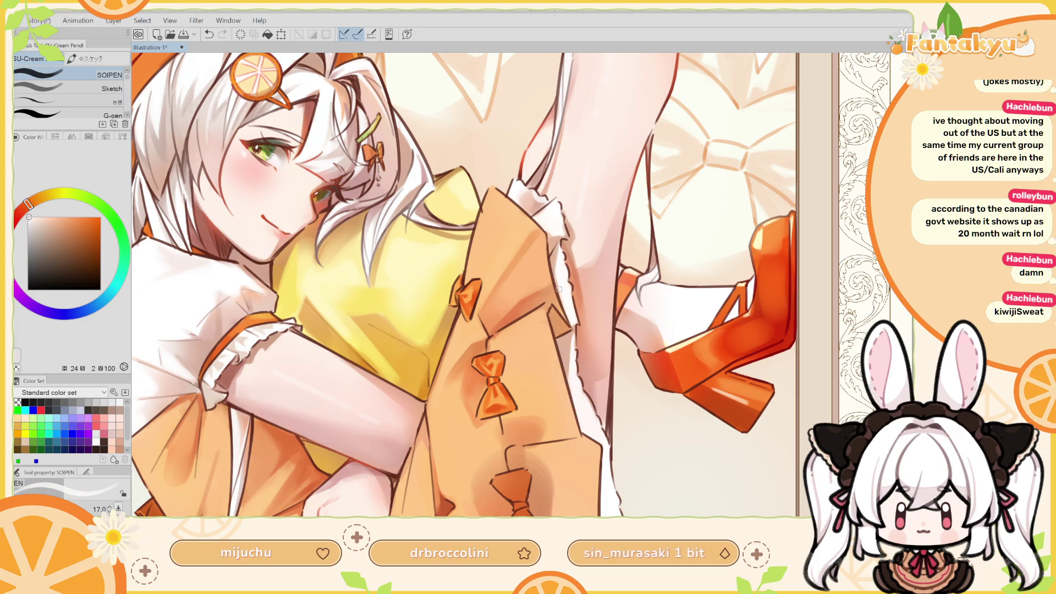
alt+click(556, 263)
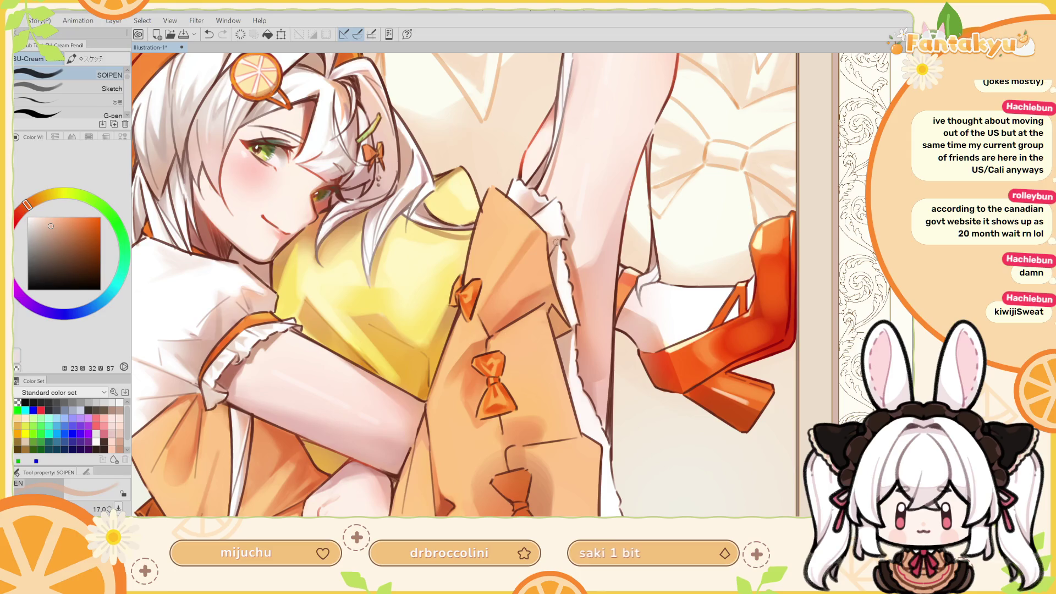
Unflip the view, sample near-white and tilt the canvas about 30 degrees
key(h)
drag(500, 258, 531, 293)
alt+click(532, 294)
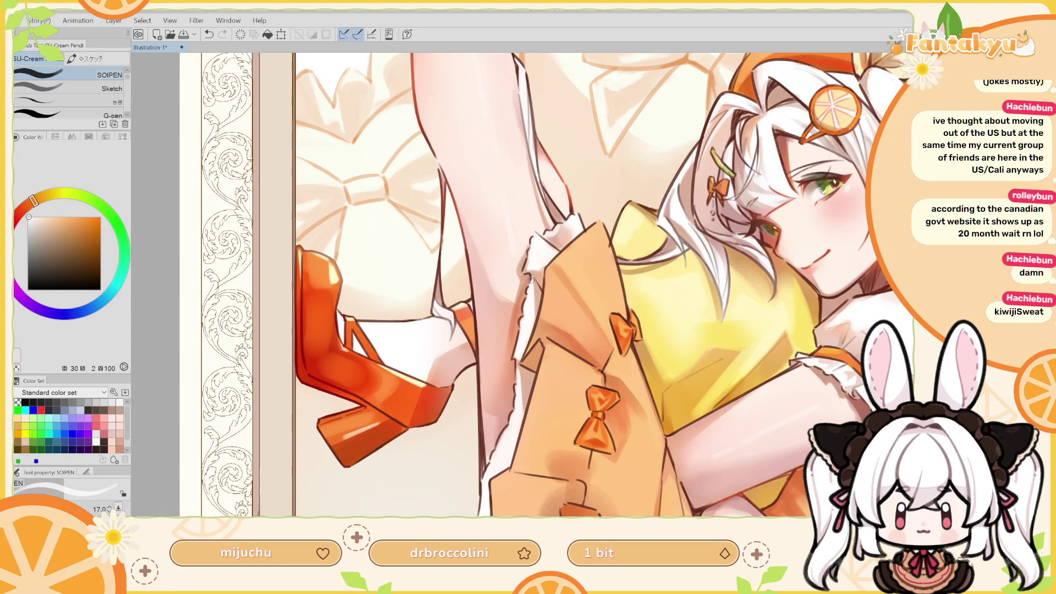
mouse_move(536, 258)
mouse_down()
mouse_move(560, 263)
mouse_move(528, 233)
mouse_move(486, 273)
mouse_up()
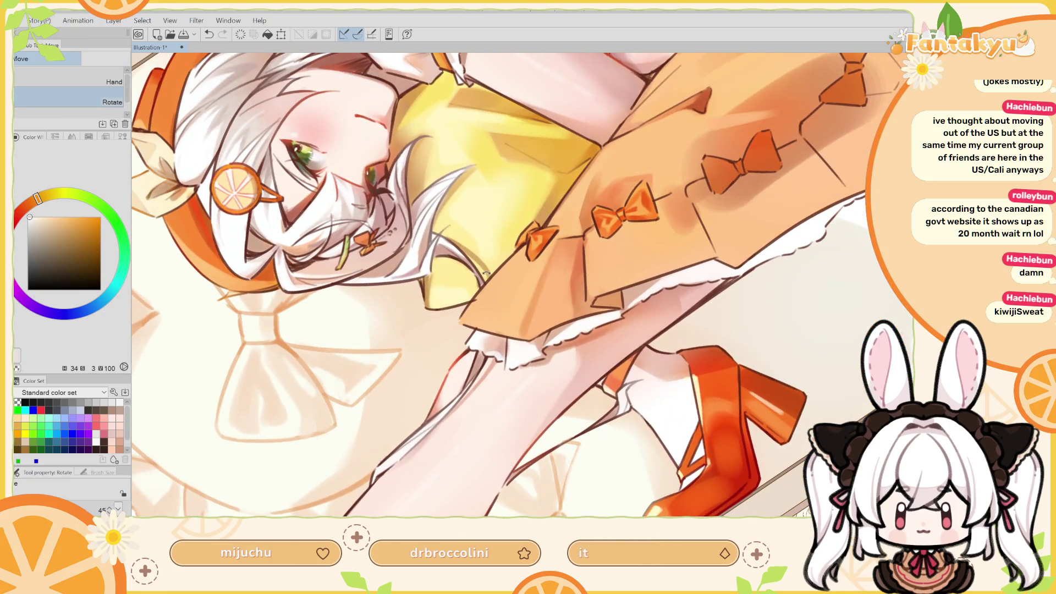
Sample pinkish and lighter skin tones from the leg, then the jacket orange and frill white
key(p)
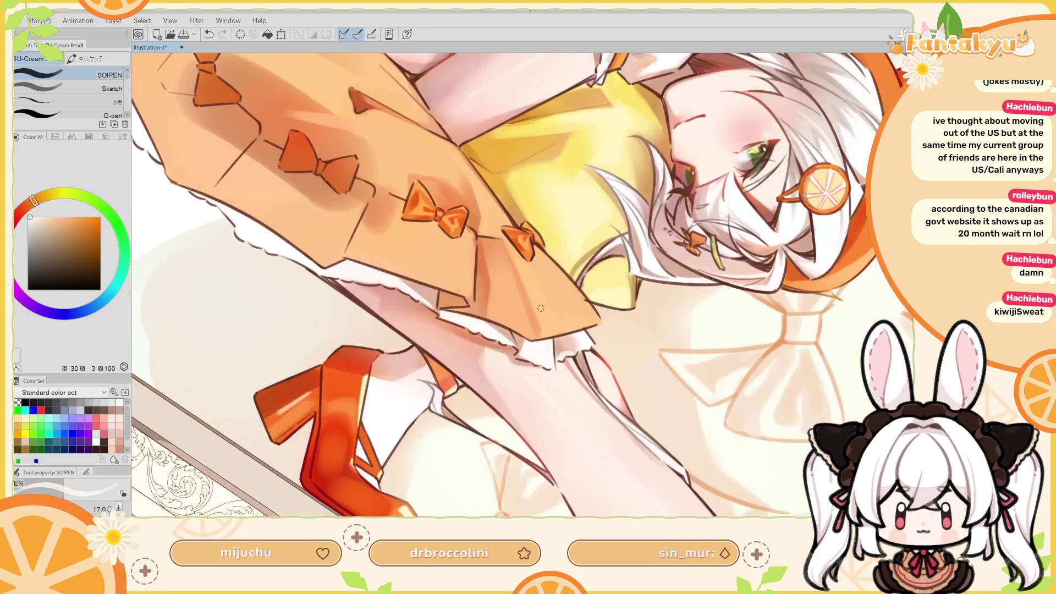
key(h)
key(minus)
alt+click(574, 330)
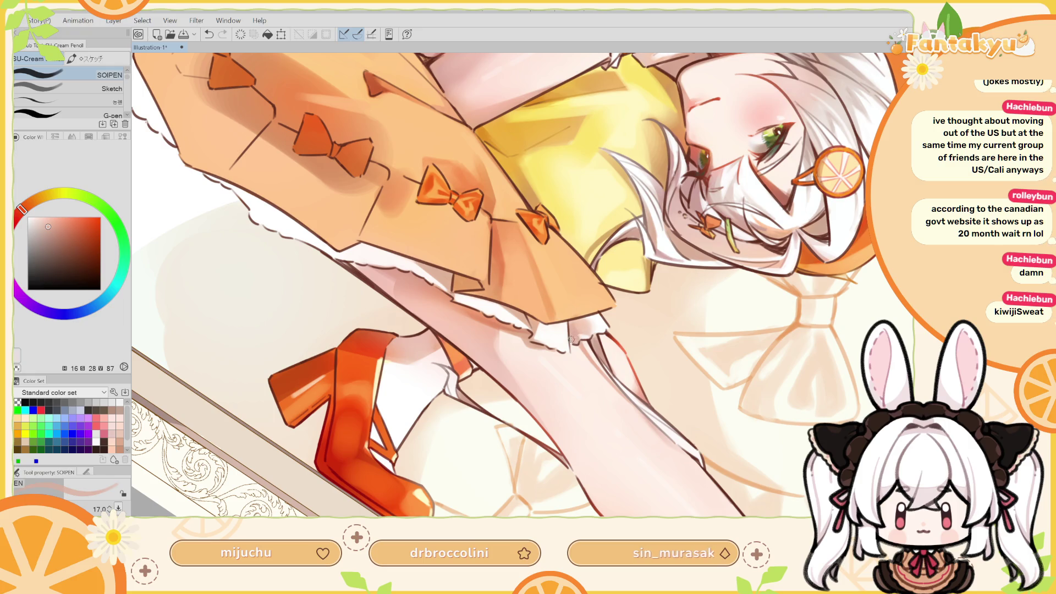
alt+click(580, 321)
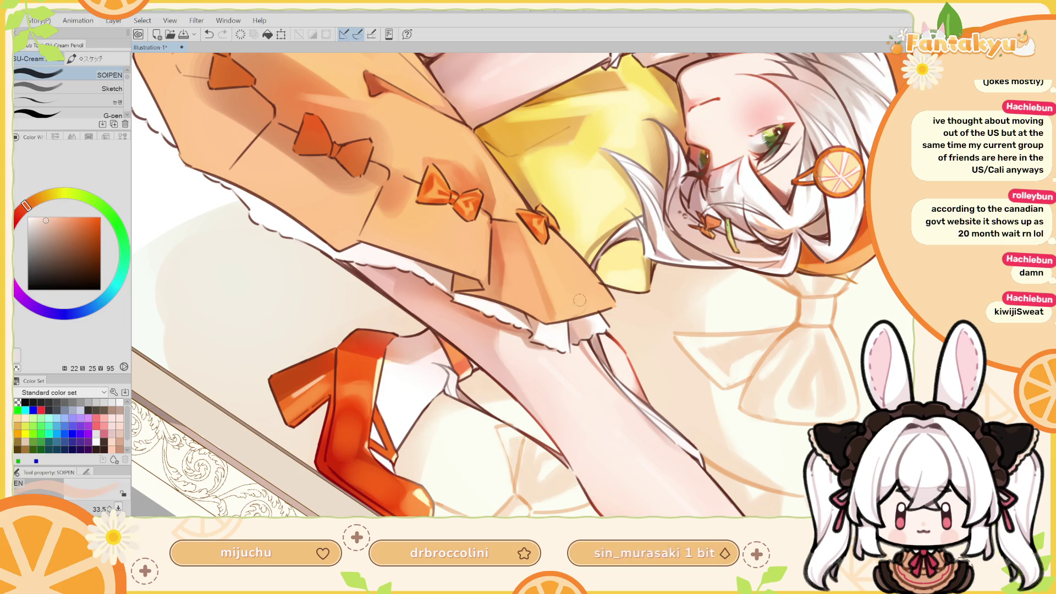
key(h)
alt+click(551, 317)
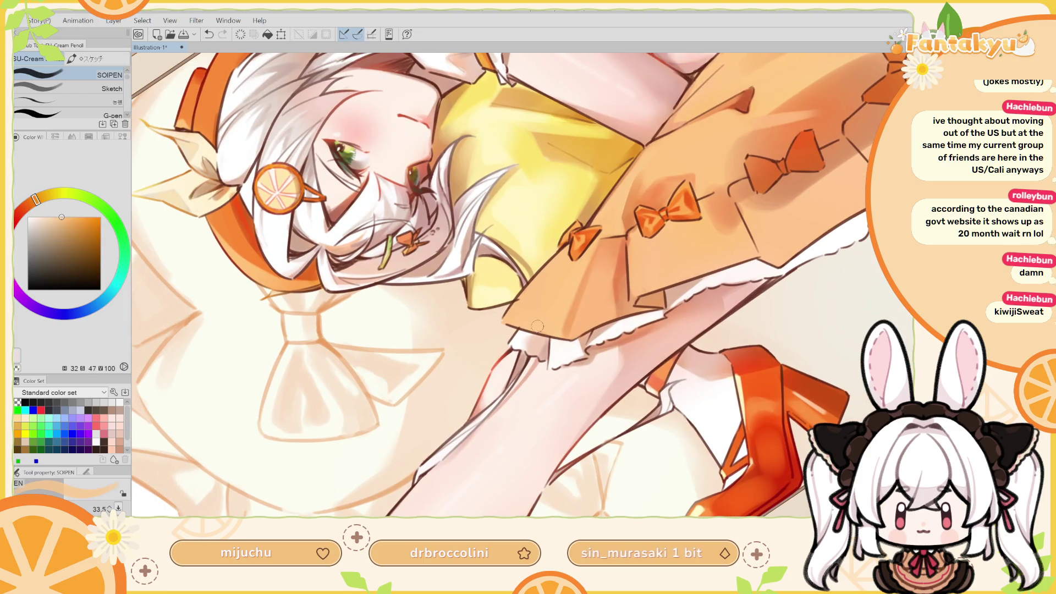
alt+click(521, 338)
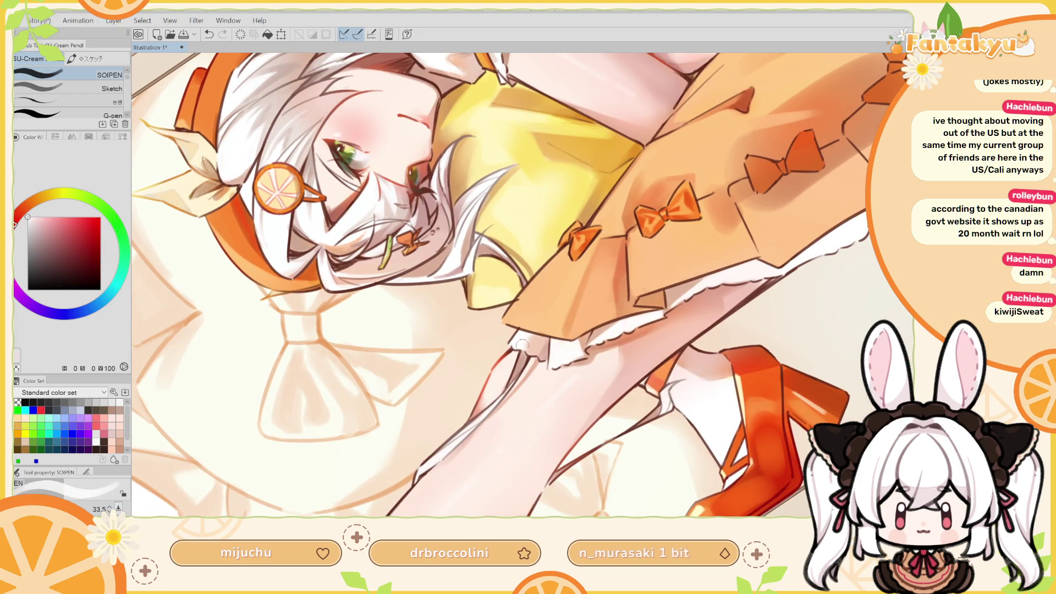
alt+click(531, 324)
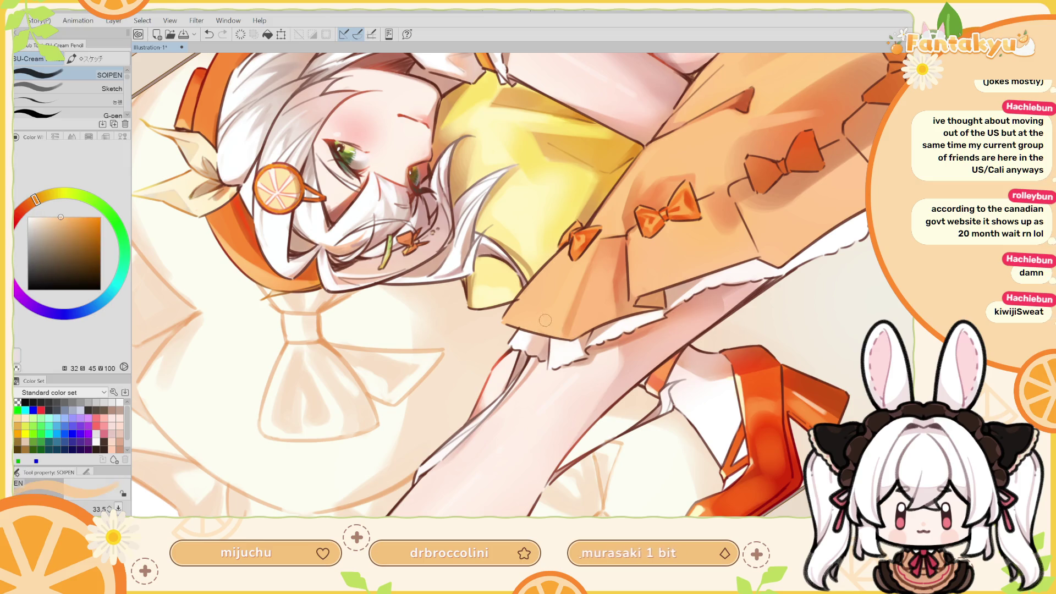
Turn the view upside down, flip it, and shrink the brush from 27.7 to 20.9
key(r)
drag(616, 317, 480, 262)
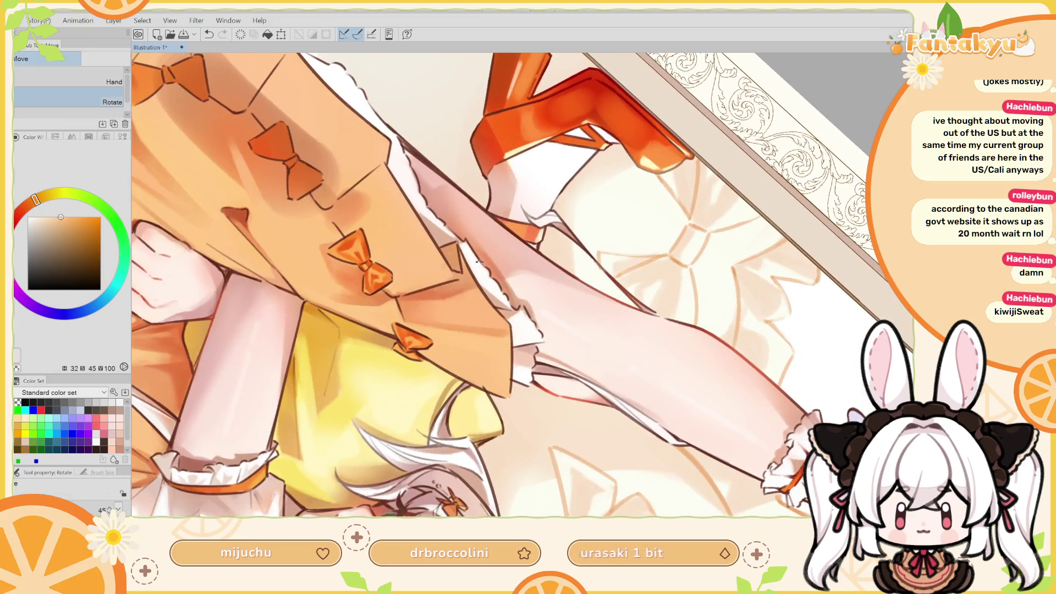
key(p)
key(h)
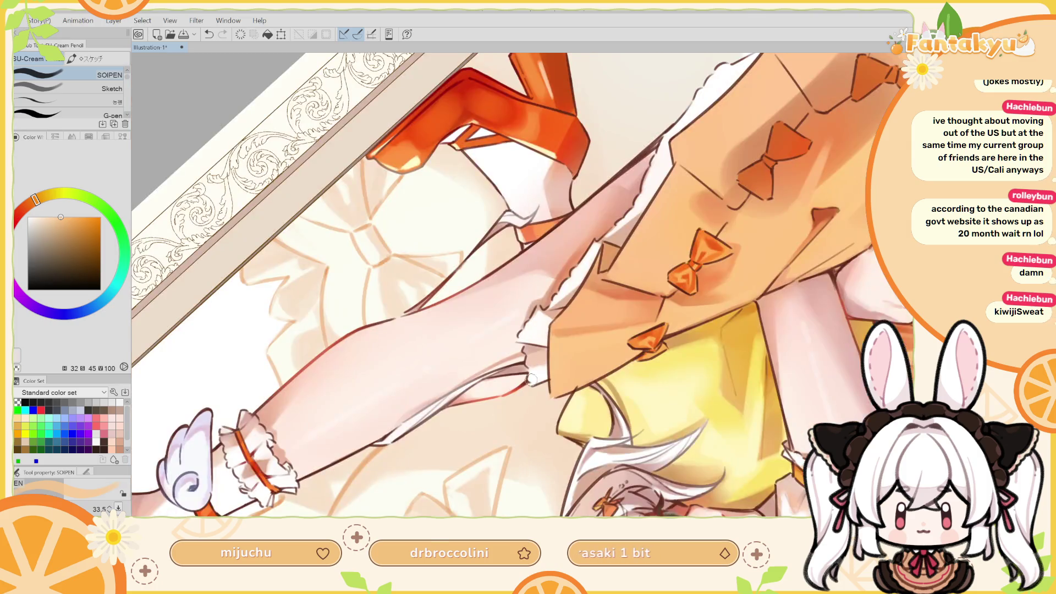
drag(543, 365, 539, 367)
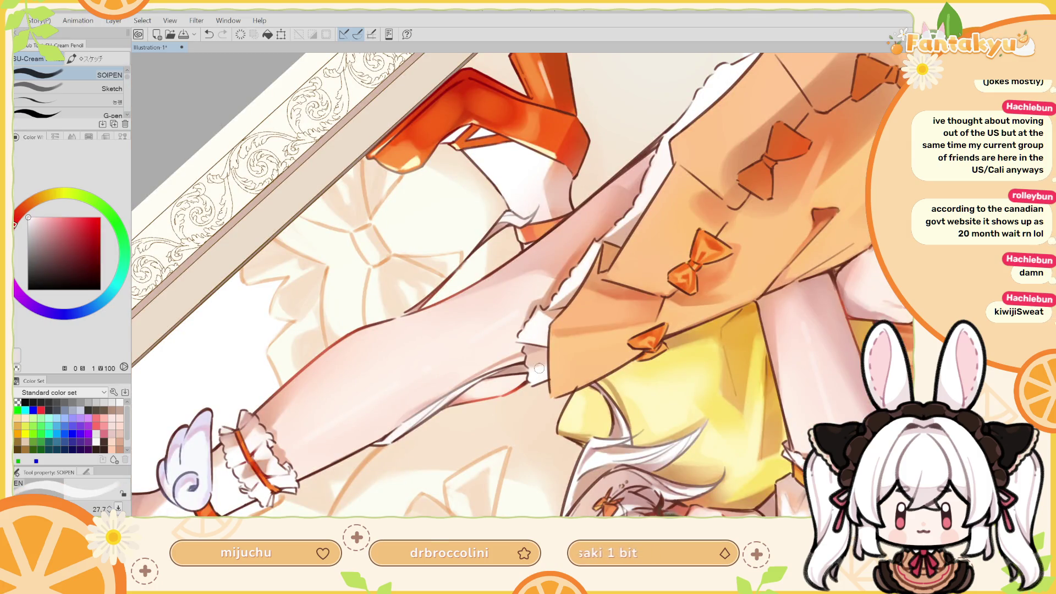
key(ctrl+z)
key(bracketleft)
Touch up the leg with a light peach skin tone, then sample white and turn the view upright
alt+click(546, 354)
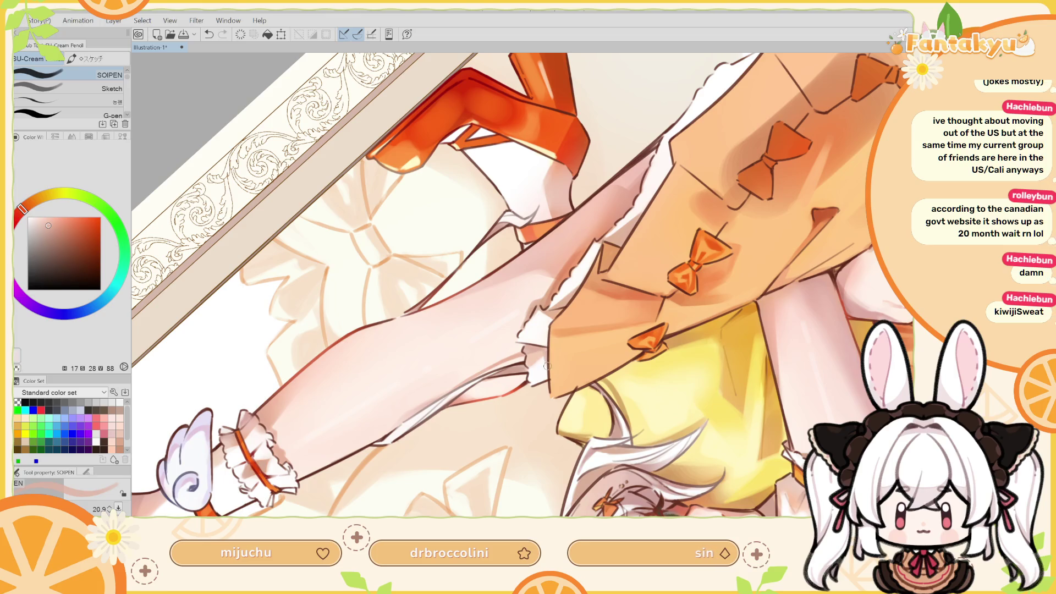
key(ctrl+z)
key(ctrl+y)
alt+click(537, 368)
mouse_move(544, 345)
mouse_down()
mouse_move(545, 330)
mouse_move(520, 350)
mouse_move(555, 319)
mouse_move(591, 367)
mouse_move(559, 335)
mouse_move(503, 326)
mouse_up()
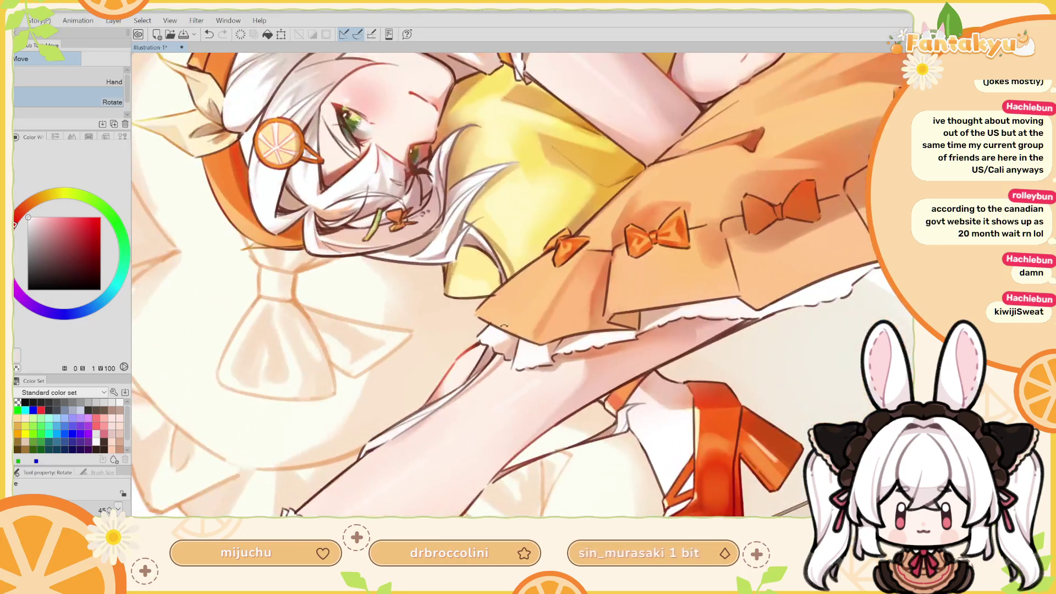
Dab light peach and a short white stroke onto the skirt frill with the pencil
key(p)
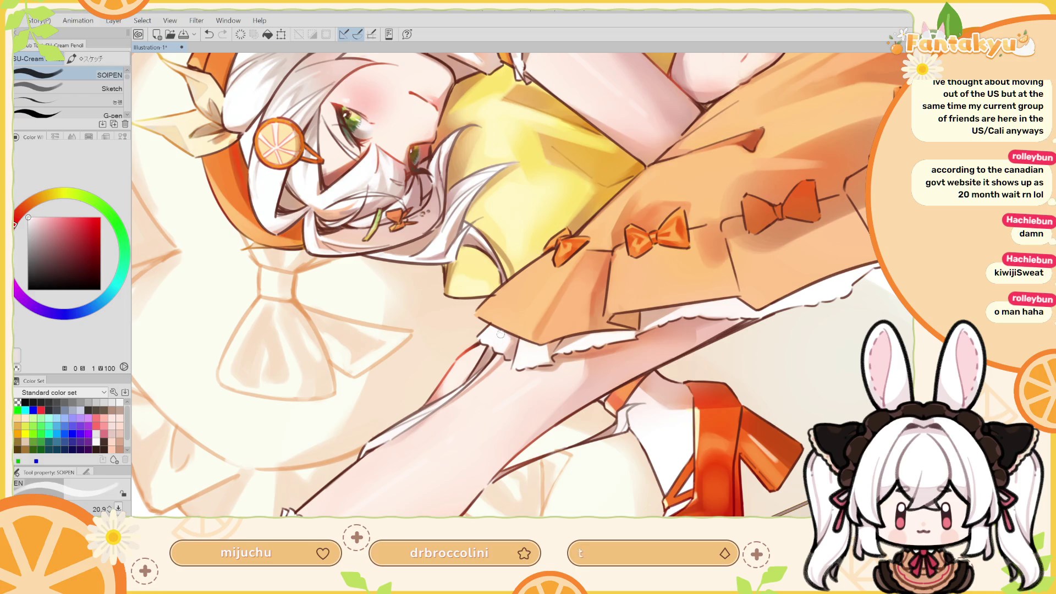
alt+click(506, 341)
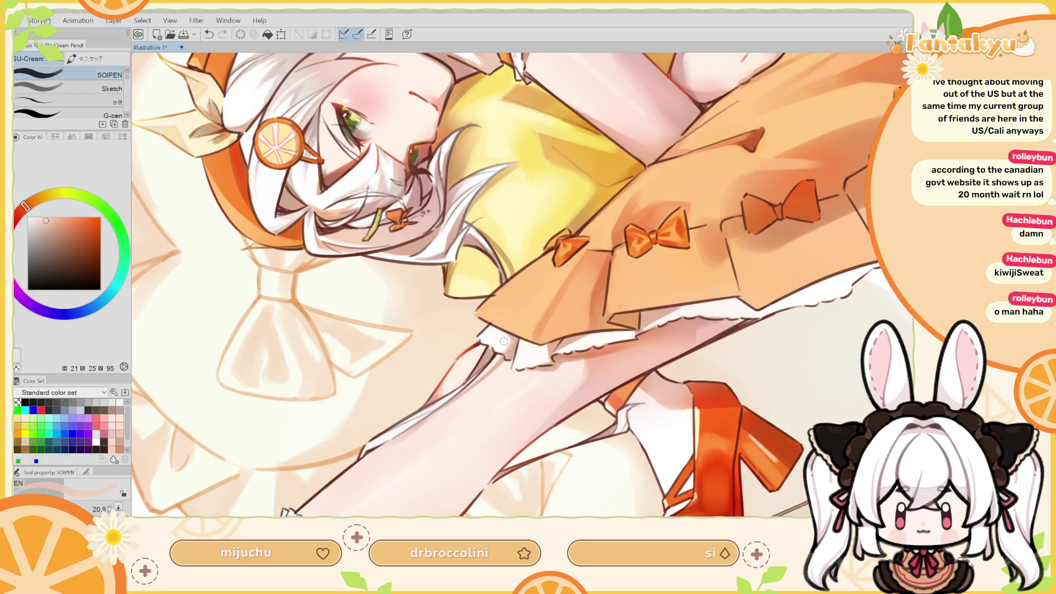
key(ctrl+z)
click(493, 341)
alt+click(499, 332)
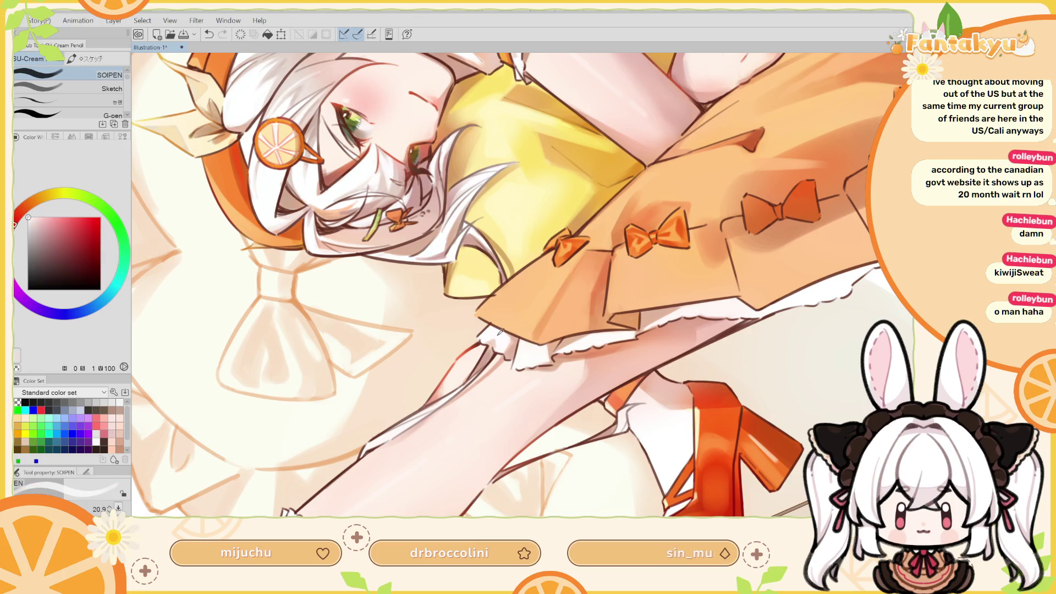
drag(495, 339, 495, 338)
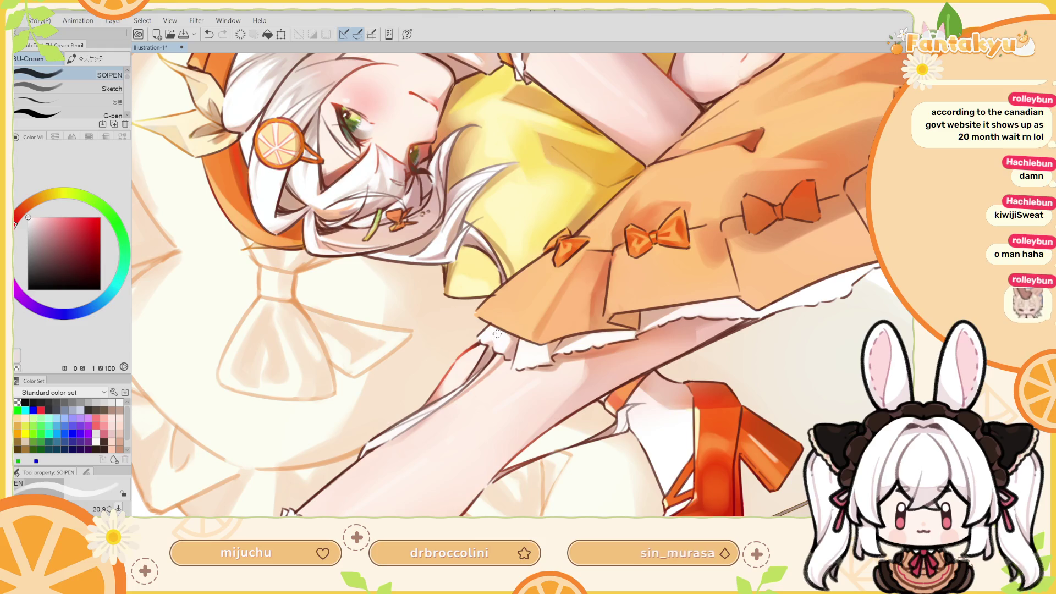
Rotate the canvas upside down and paint a light peach touch on the frills
mouse_move(497, 329)
mouse_down()
mouse_move(555, 341)
mouse_move(583, 258)
mouse_move(550, 236)
mouse_move(514, 242)
mouse_move(487, 283)
mouse_move(497, 315)
mouse_up()
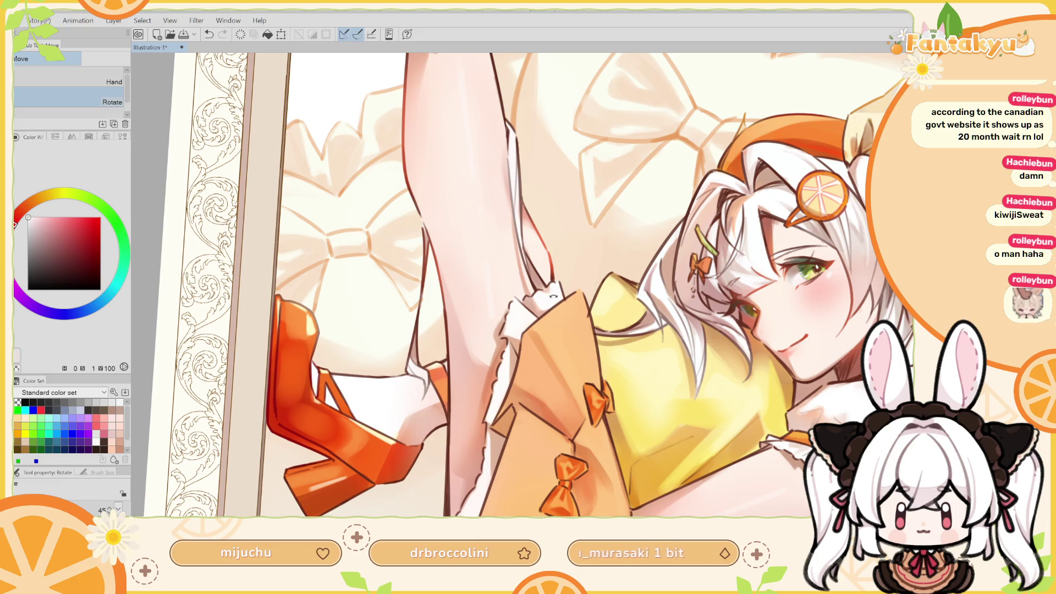
mouse_move(492, 300)
mouse_down()
mouse_move(507, 274)
mouse_move(486, 299)
mouse_up()
key(b)
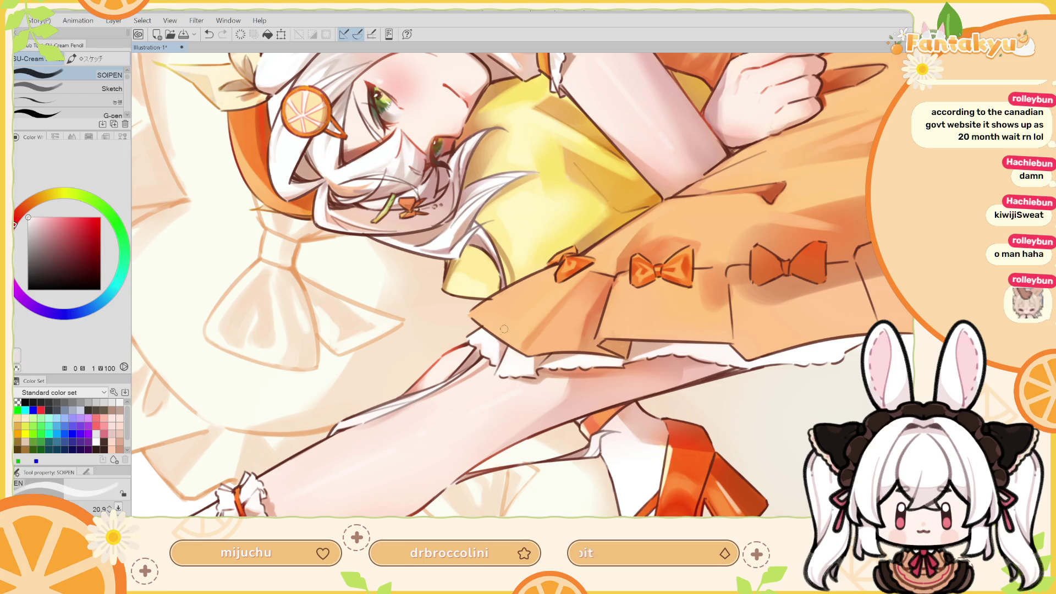
alt+click(500, 348)
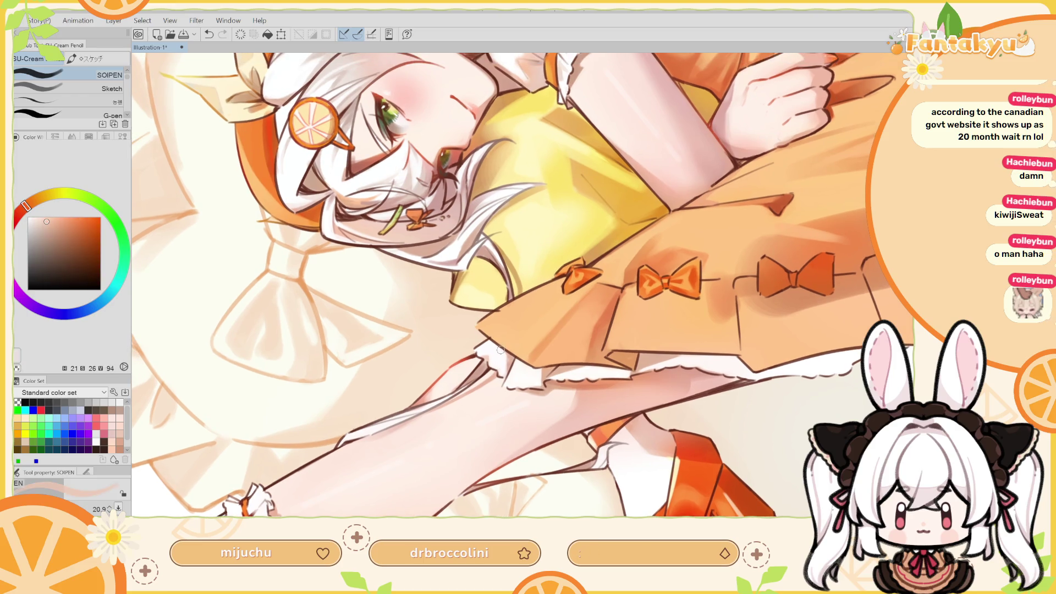
key(ctrl+z)
key(ctrl+y)
Rotate to a new working angle and sample peach and white tones around more of the frill
key(shift+space)
drag(511, 348, 550, 315)
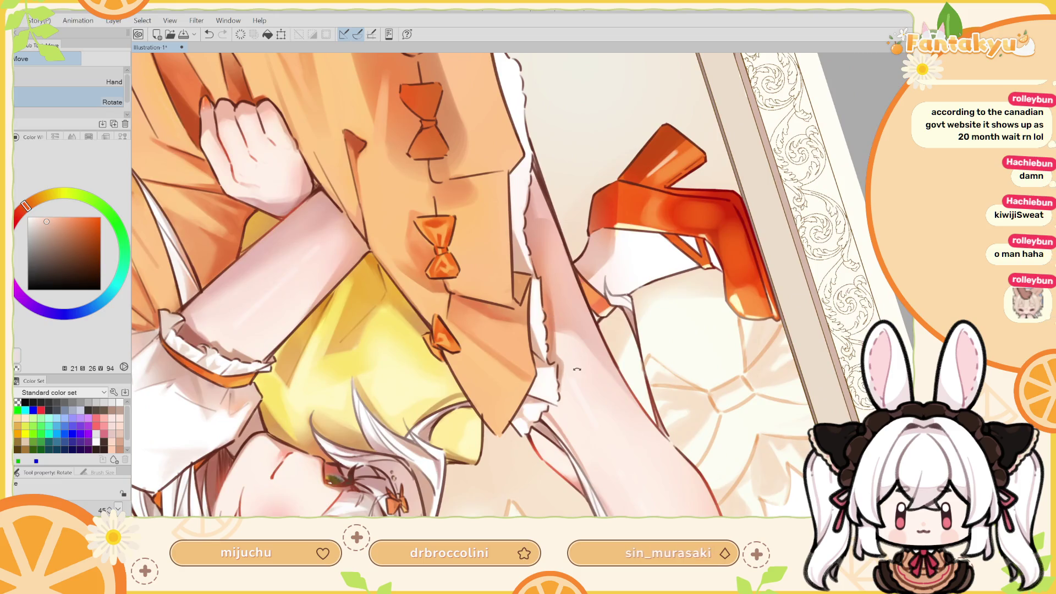
drag(576, 365, 542, 378)
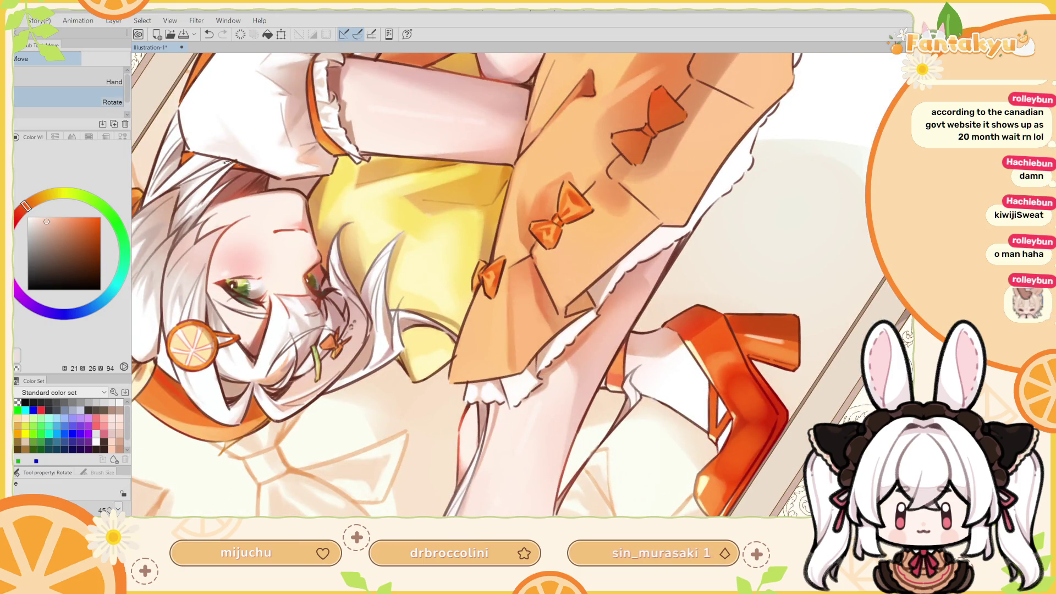
alt+click(483, 383)
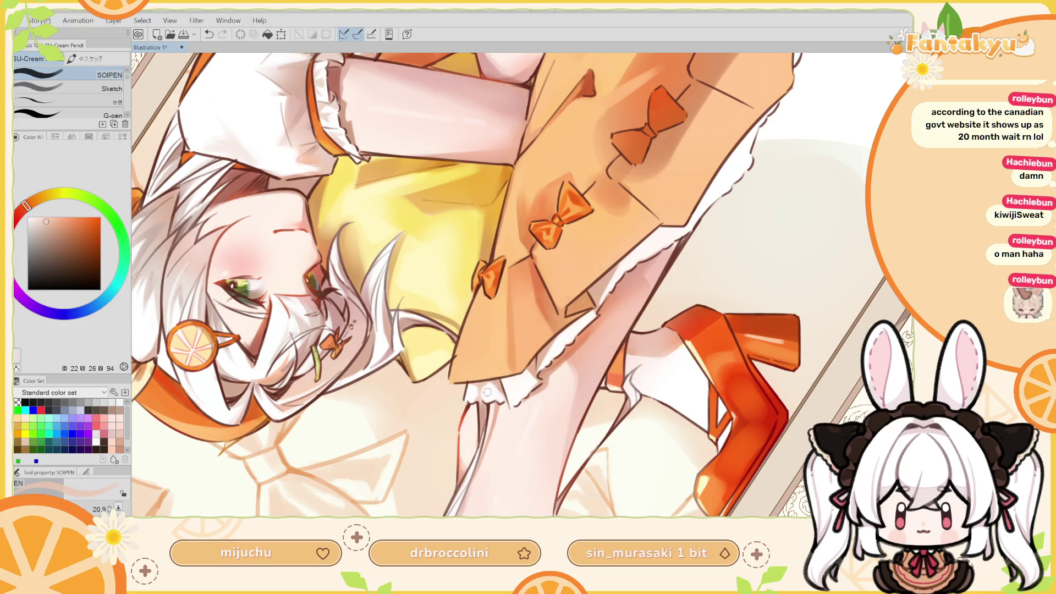
alt+click(486, 384)
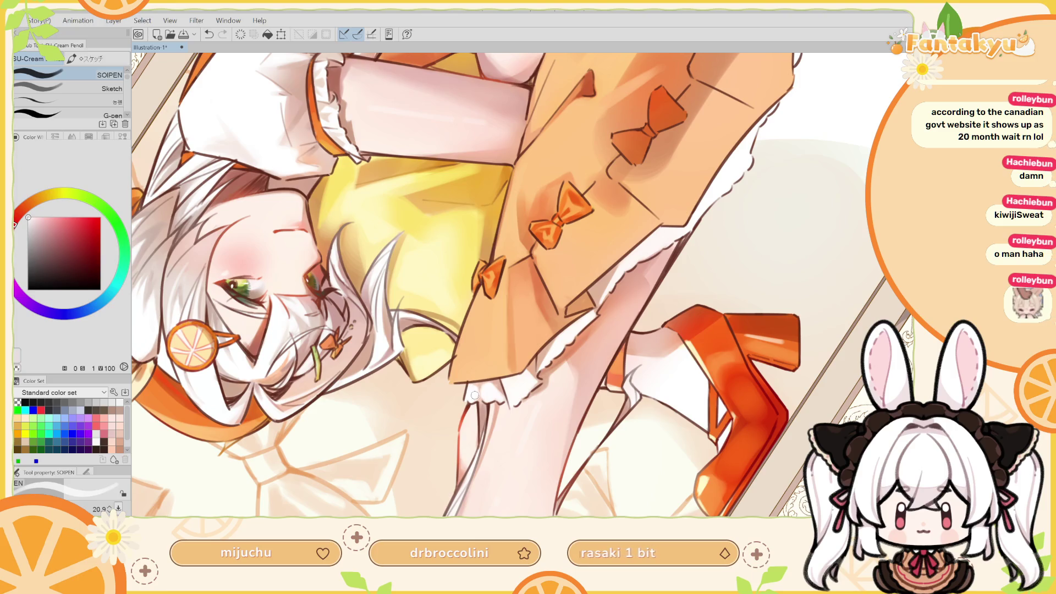
drag(488, 387, 512, 343)
alt+click(504, 337)
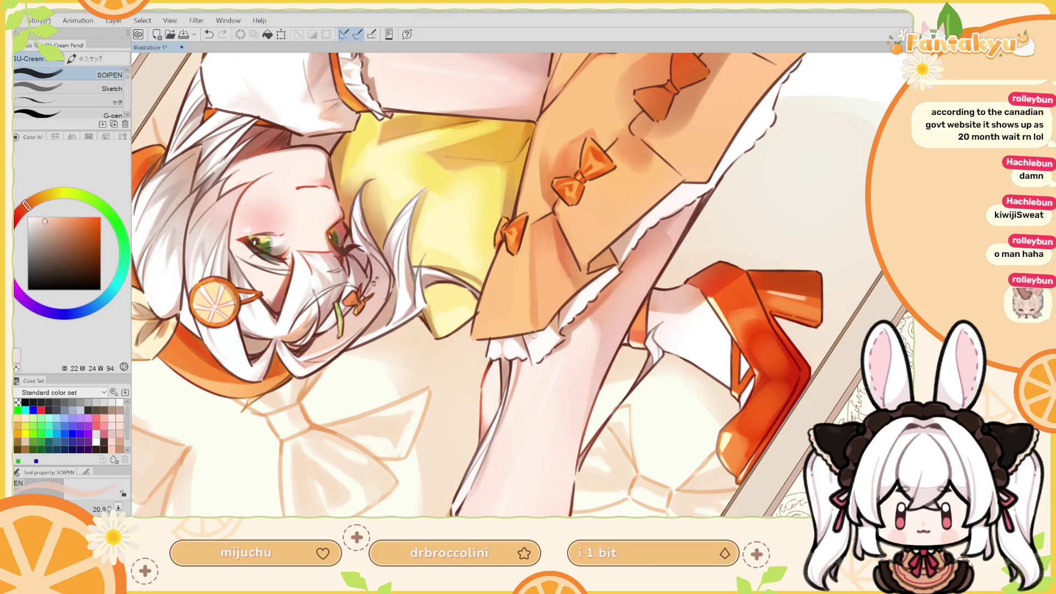
Check the frill on the mirrored view, then dab a small near-white touch onto it
key(h)
drag(490, 263, 527, 292)
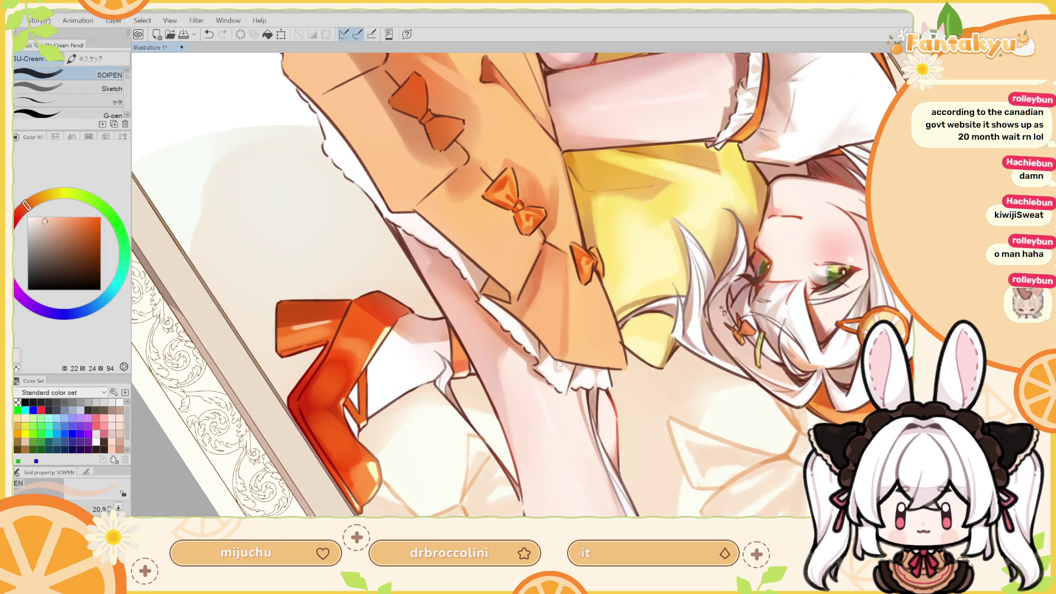
key(ctrl+z)
key(h)
drag(479, 366, 516, 372)
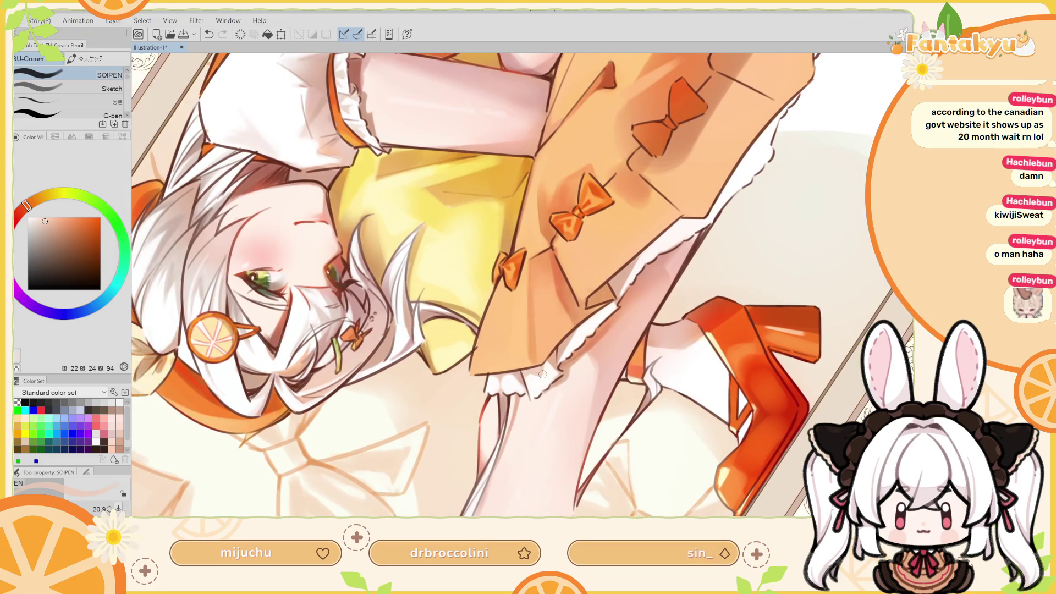
alt+click(543, 374)
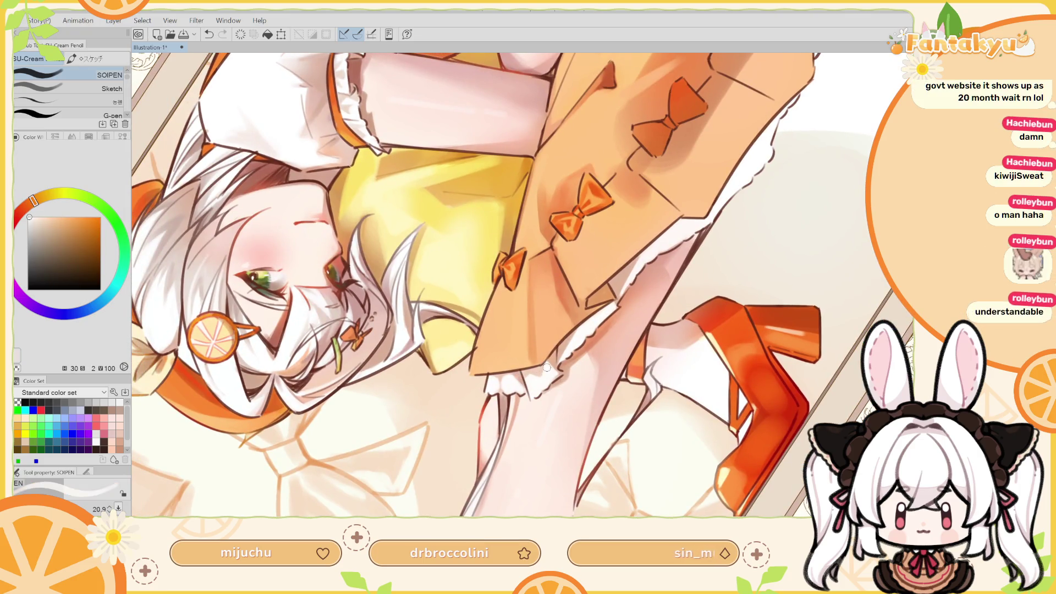
drag(534, 342, 529, 364)
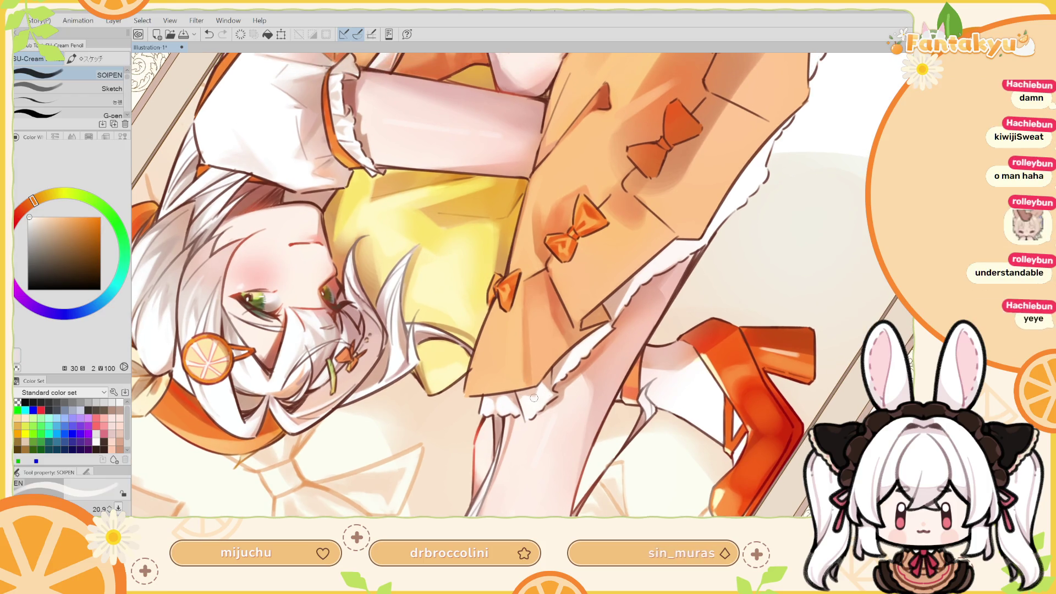
click(526, 396)
Retry small pinkish touches near the frill, undoing them and sampling a faint warm white
drag(531, 398, 544, 396)
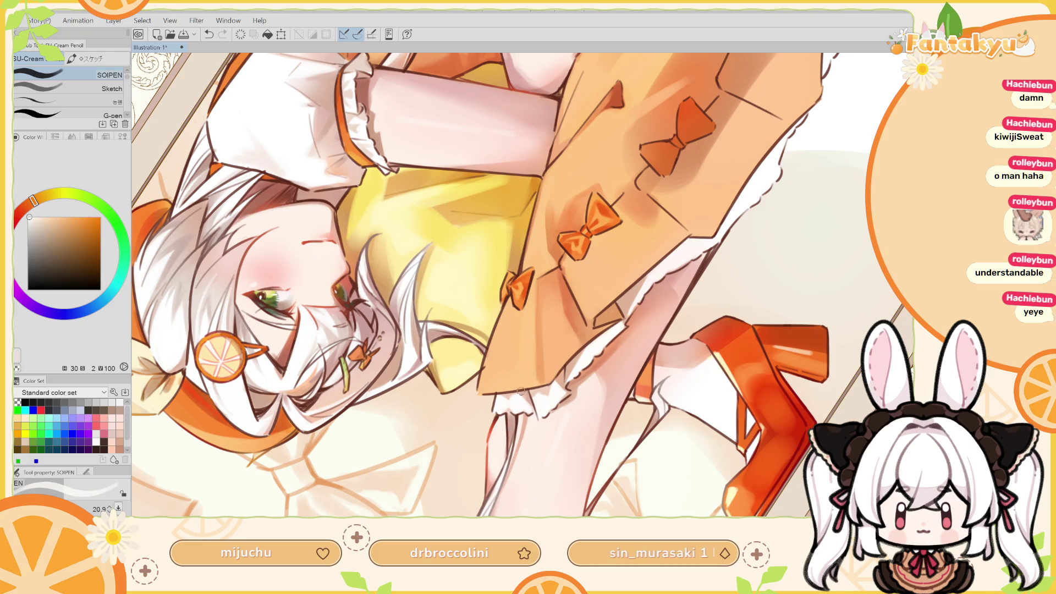
alt+click(510, 391)
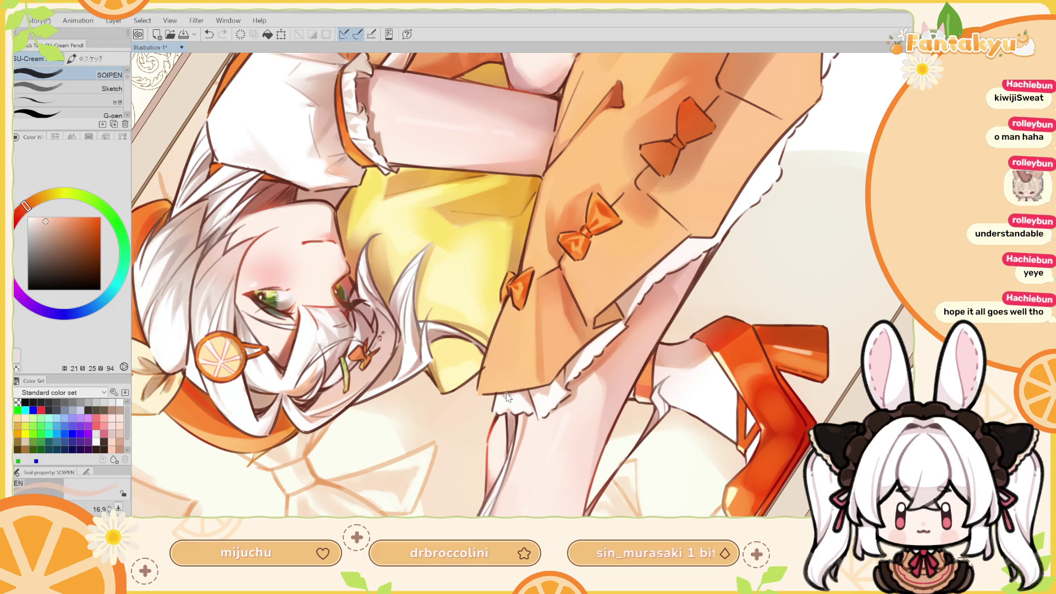
key(ctrl+z)
click(505, 395)
key(ctrl+z)
alt+click(515, 399)
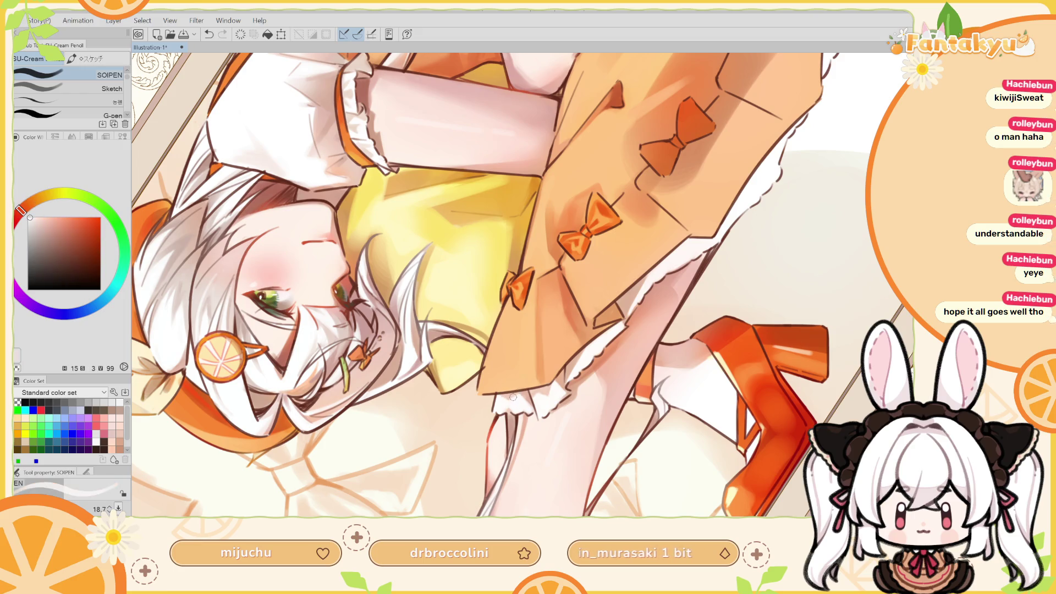
alt+click(510, 400)
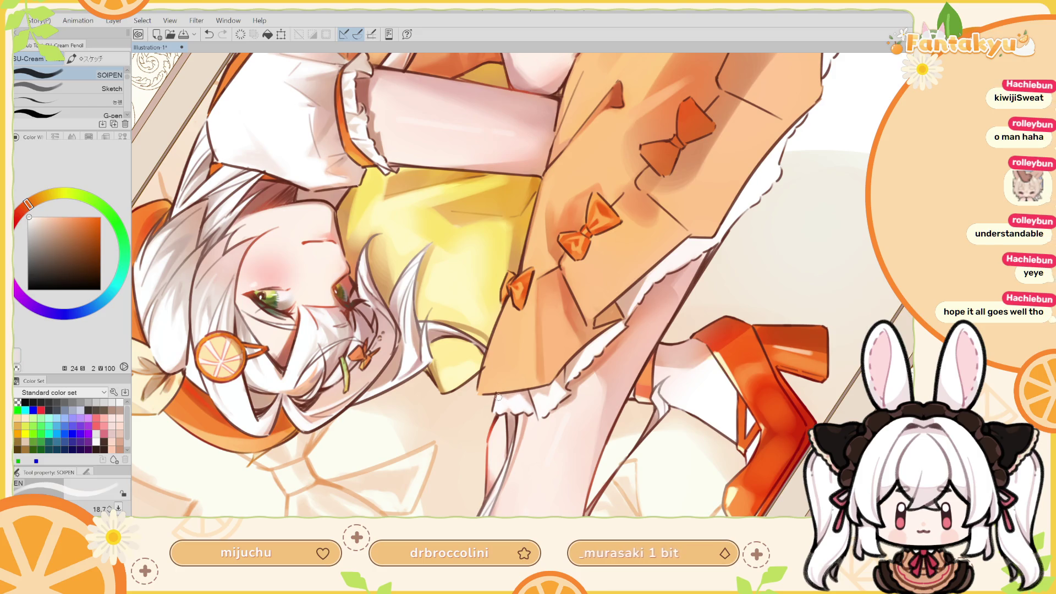
Rotate the view 40 degrees and paint a faint light-orange stroke along the skirt edge with a smaller brush
mouse_move(514, 330)
mouse_down()
mouse_move(615, 404)
mouse_move(555, 366)
mouse_up()
alt+click(556, 365)
alt+click(555, 365)
key(p)
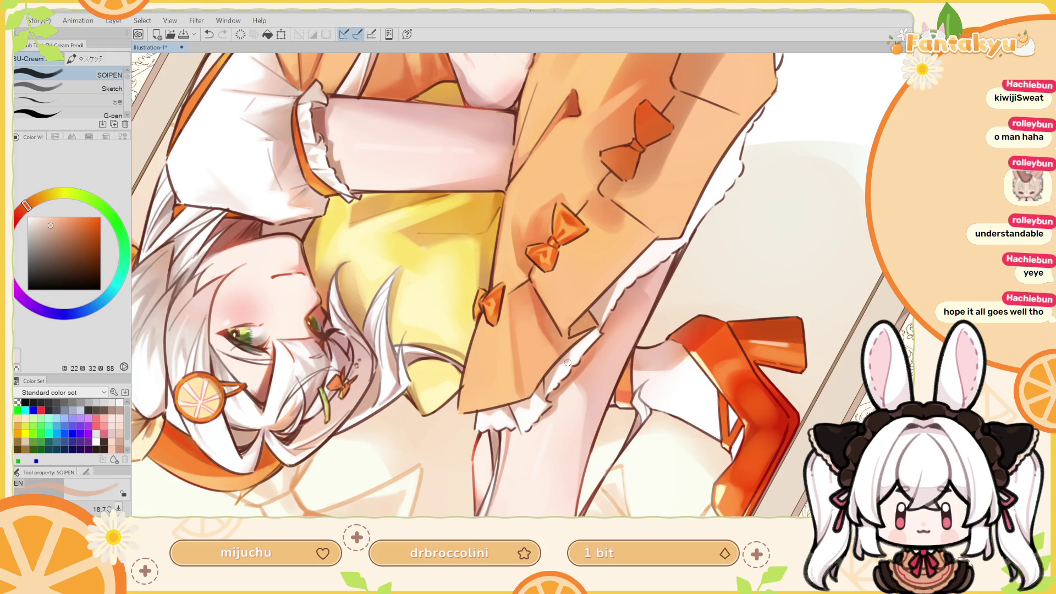
key(ctrl+z)
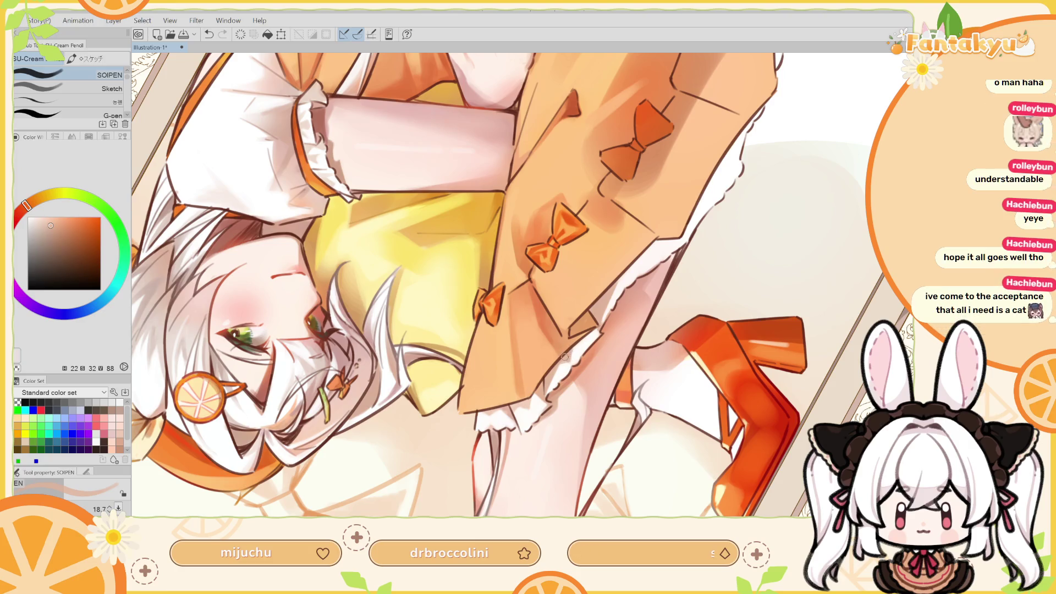
key(bracketleft)
drag(572, 347, 581, 344)
key(r)
mouse_move(667, 213)
mouse_down()
mouse_move(588, 314)
mouse_move(731, 177)
mouse_up()
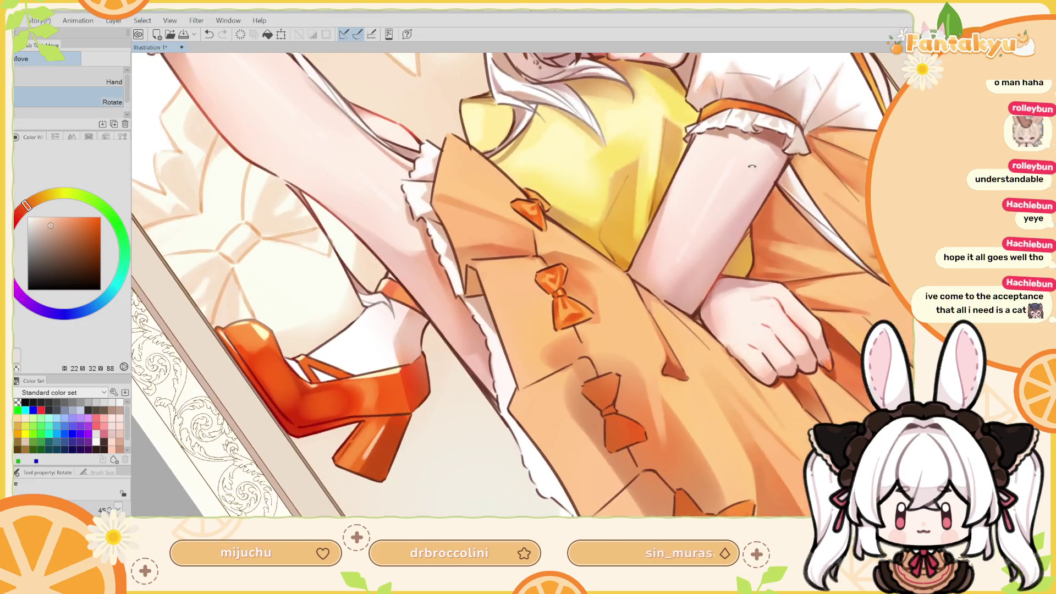
scroll(731, 178, down, 3)
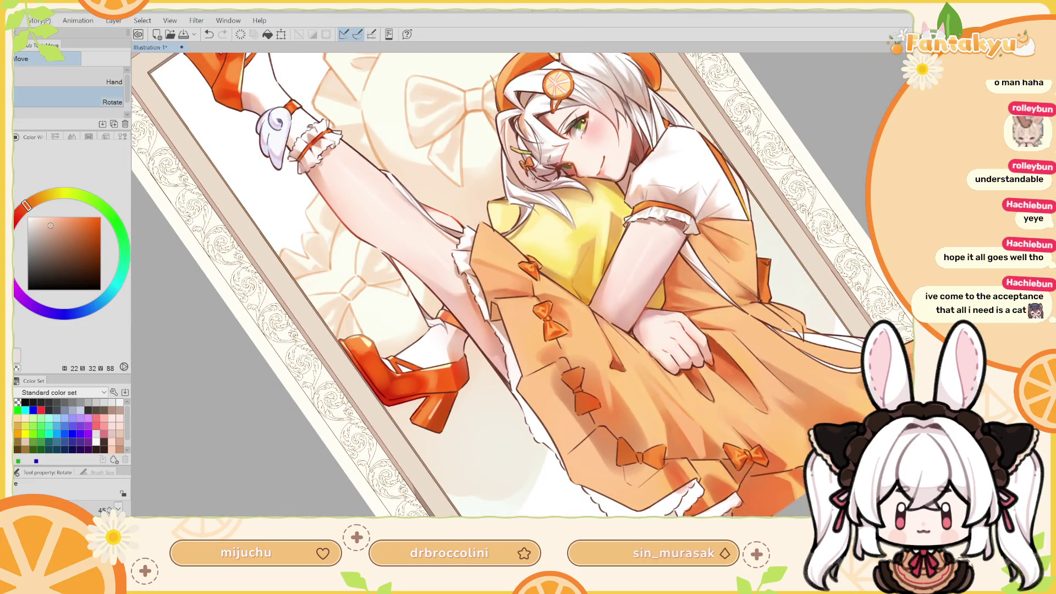
scroll(550, 330, up, 2)
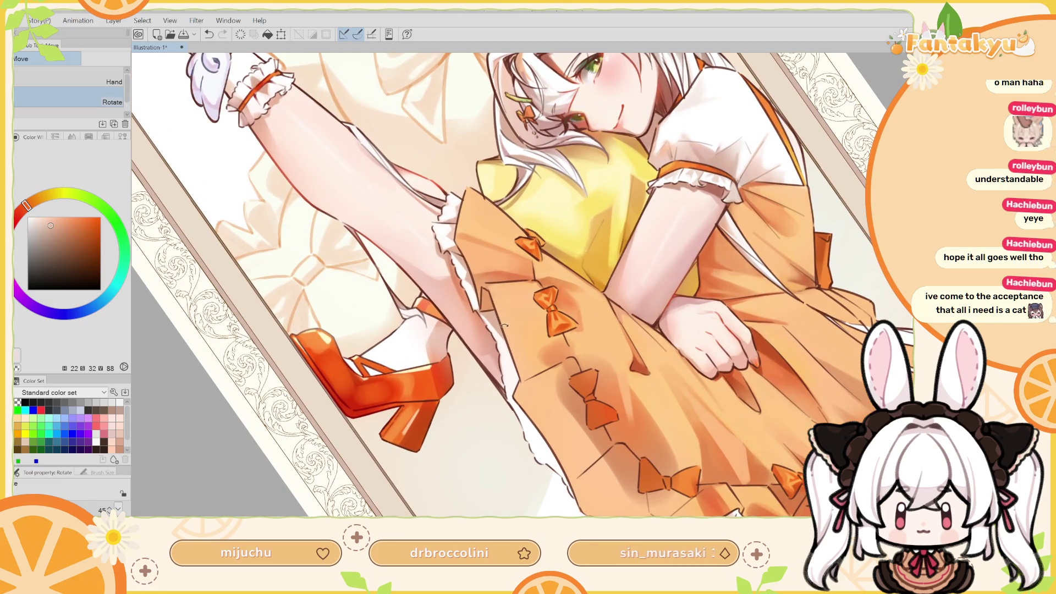
drag(493, 319, 472, 295)
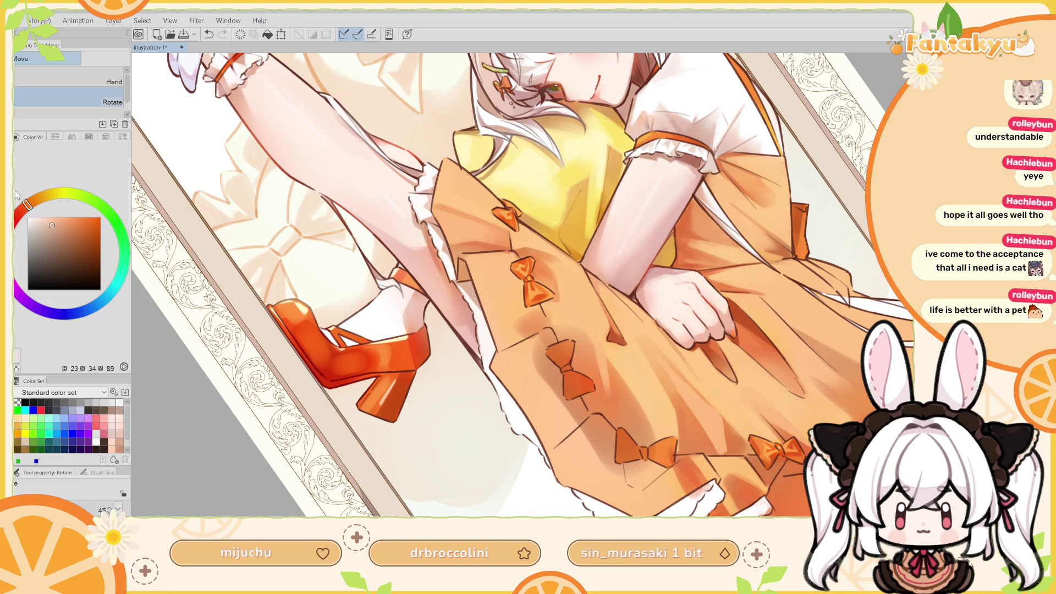
key(p)
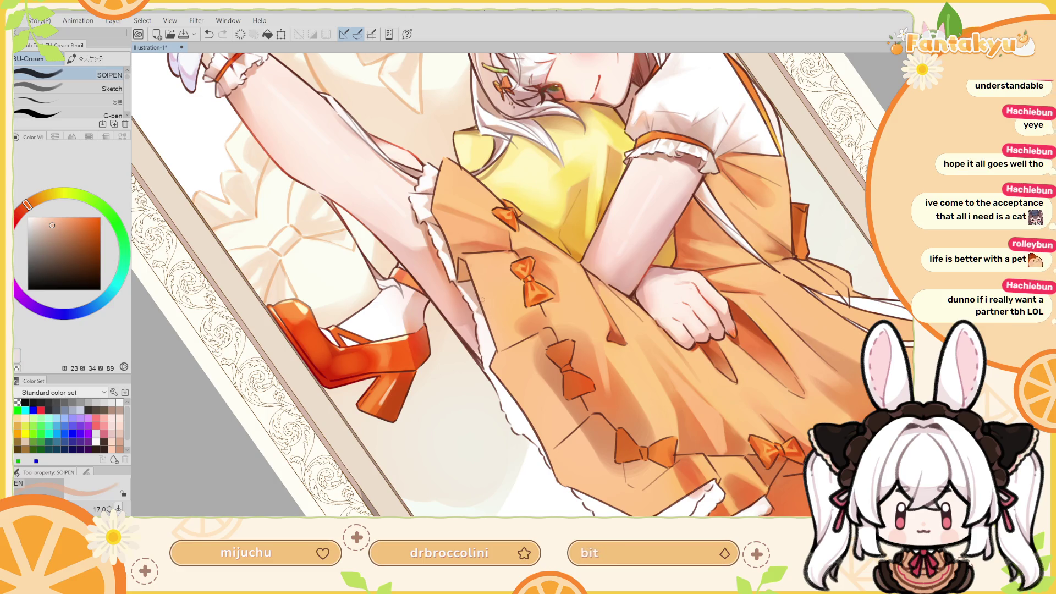
key(h)
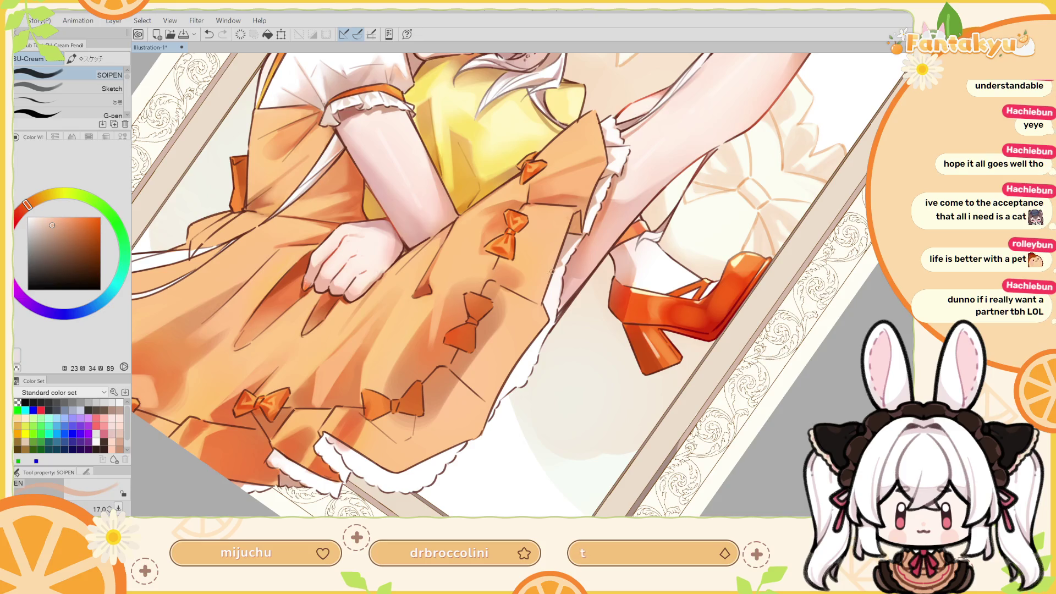
drag(553, 270, 546, 306)
key(ctrl+z)
key(ctrl+z)
drag(553, 277, 546, 300)
key(ctrl+z)
key(ctrl+z)
drag(560, 277, 551, 290)
key(ctrl+z)
key(h)
key(ctrl+z)
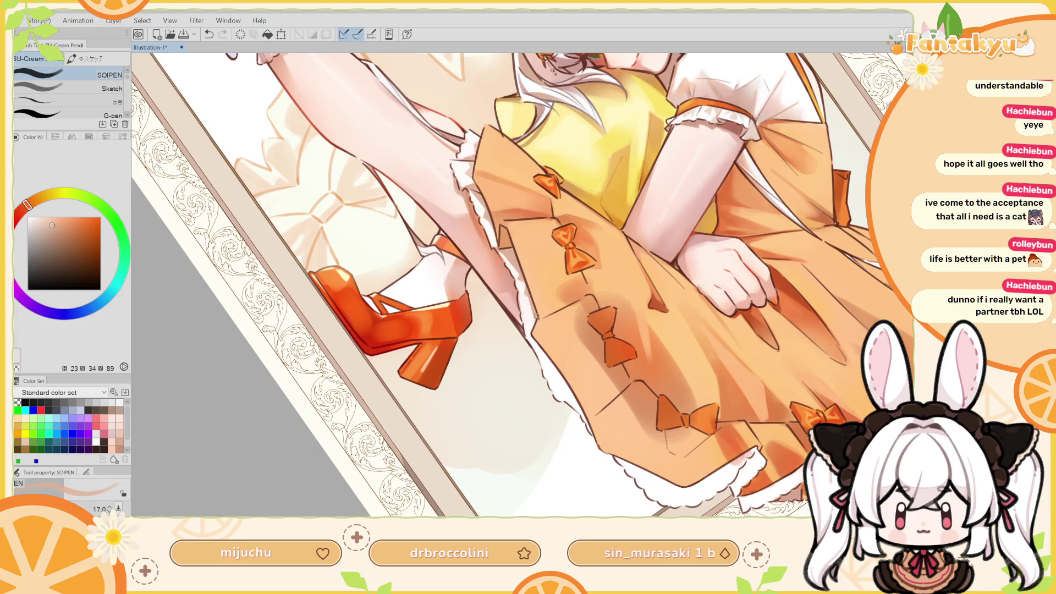
drag(528, 318, 538, 322)
key(ctrl+z)
key(ctrl+z)
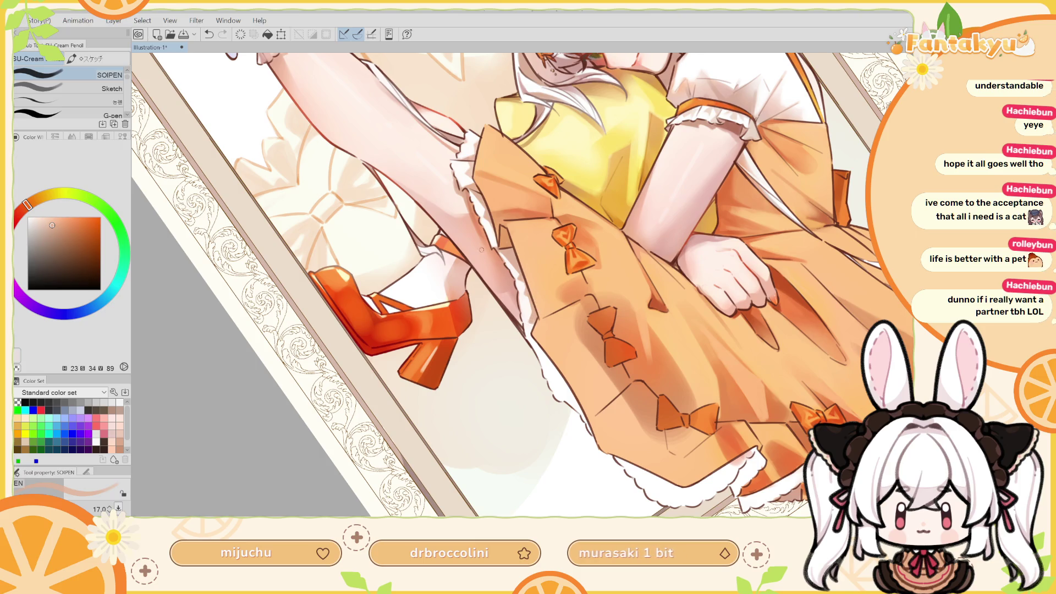
key(h)
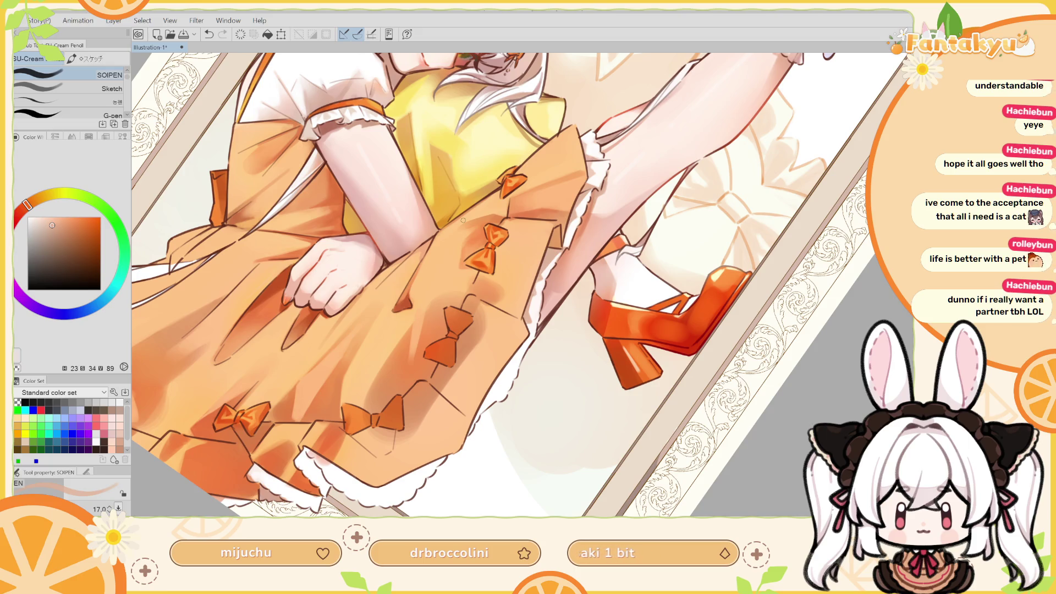
alt+click(537, 301)
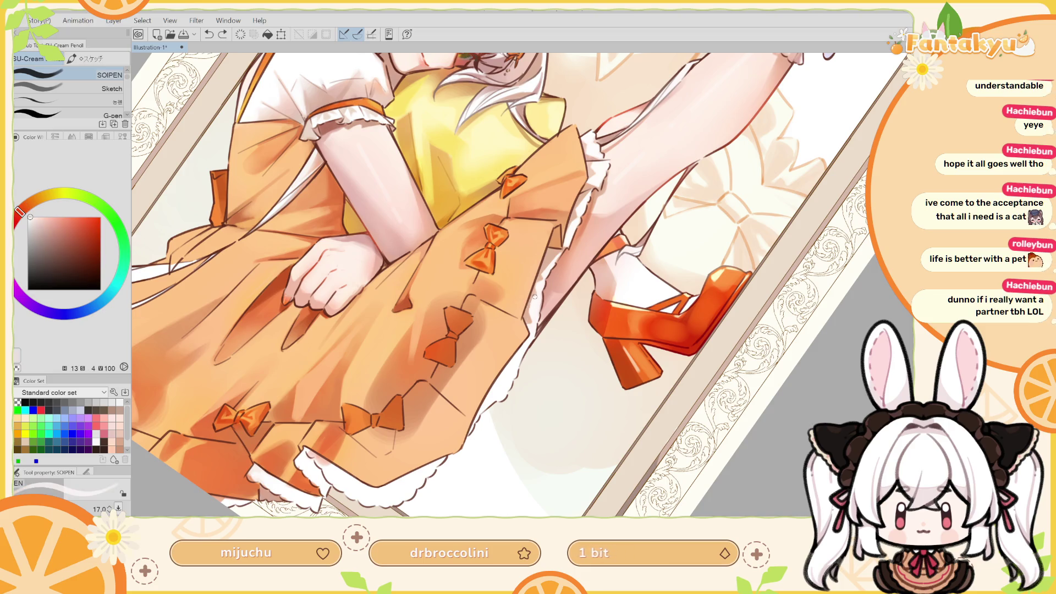
key(ctrl+z)
mouse_move(533, 320)
mouse_down()
mouse_move(500, 280)
mouse_move(550, 377)
mouse_up()
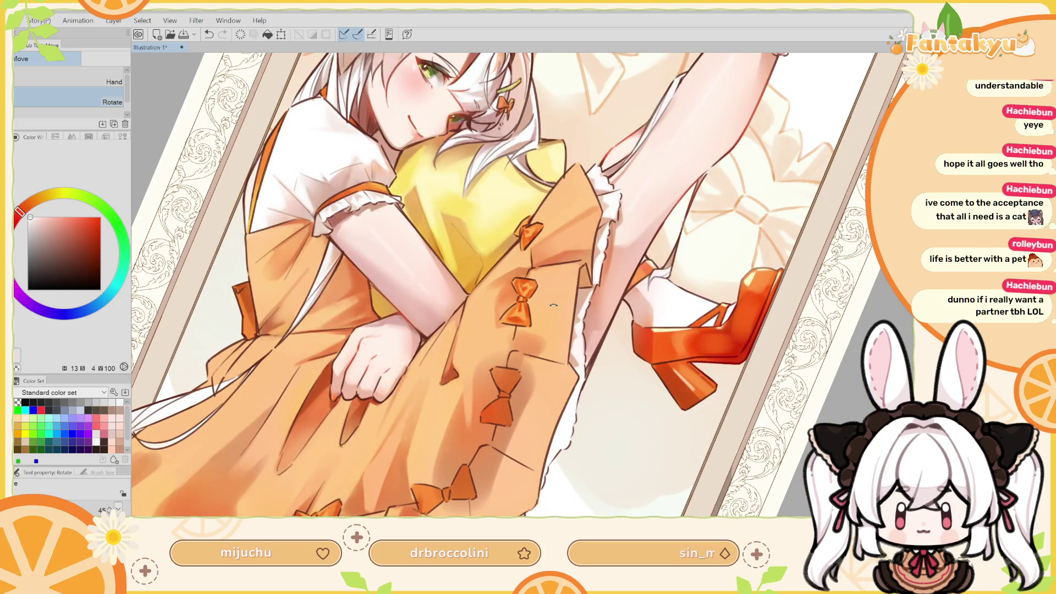
key(h)
drag(554, 306, 559, 353)
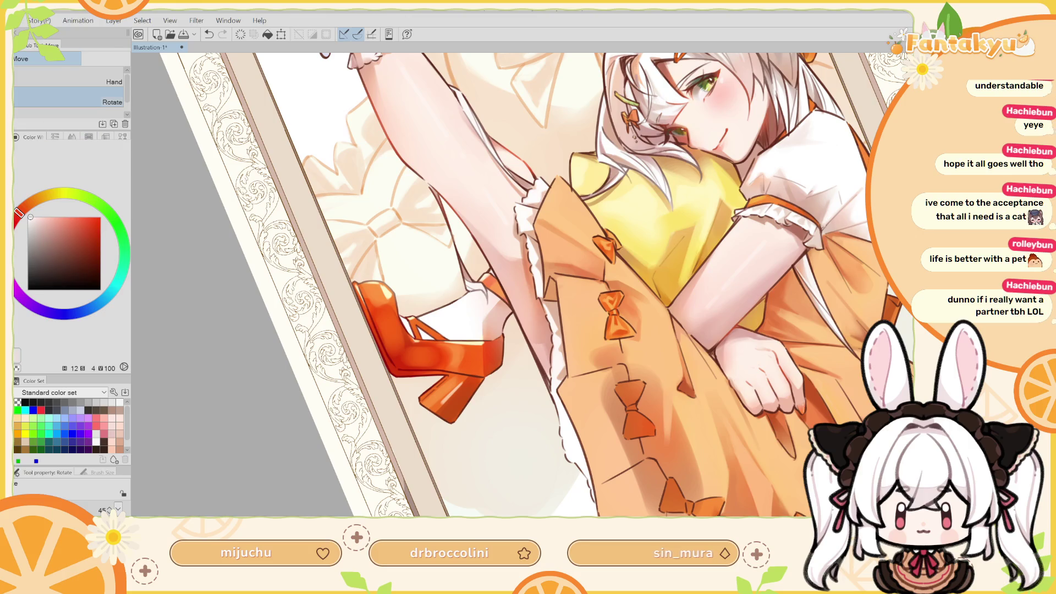
key(p)
scroll(544, 358, up, 3)
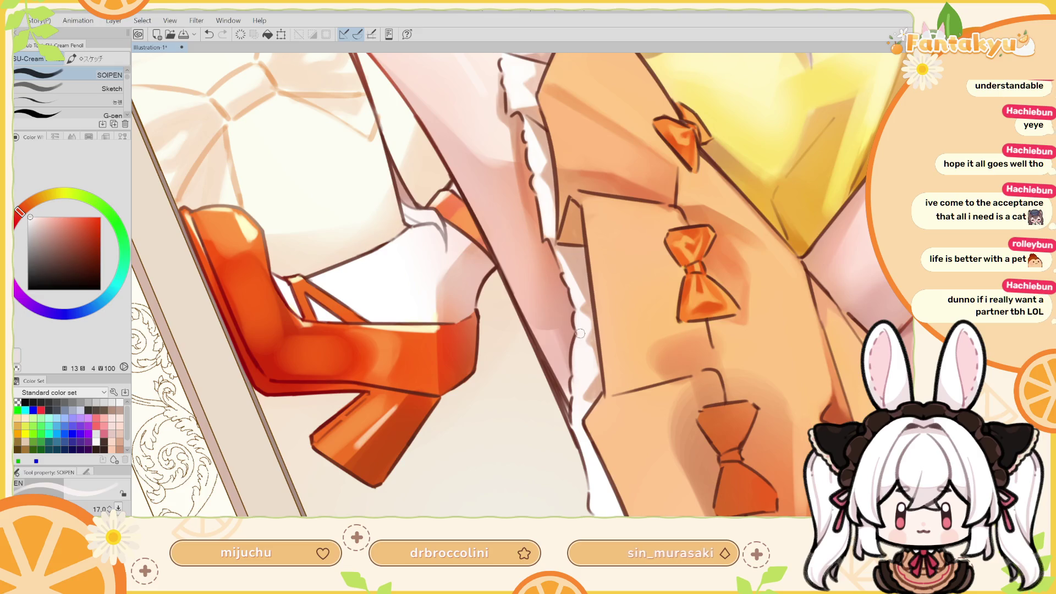
Bring the lower skirt into view, zoom in and pick a light orange colour
drag(579, 317, 579, 355)
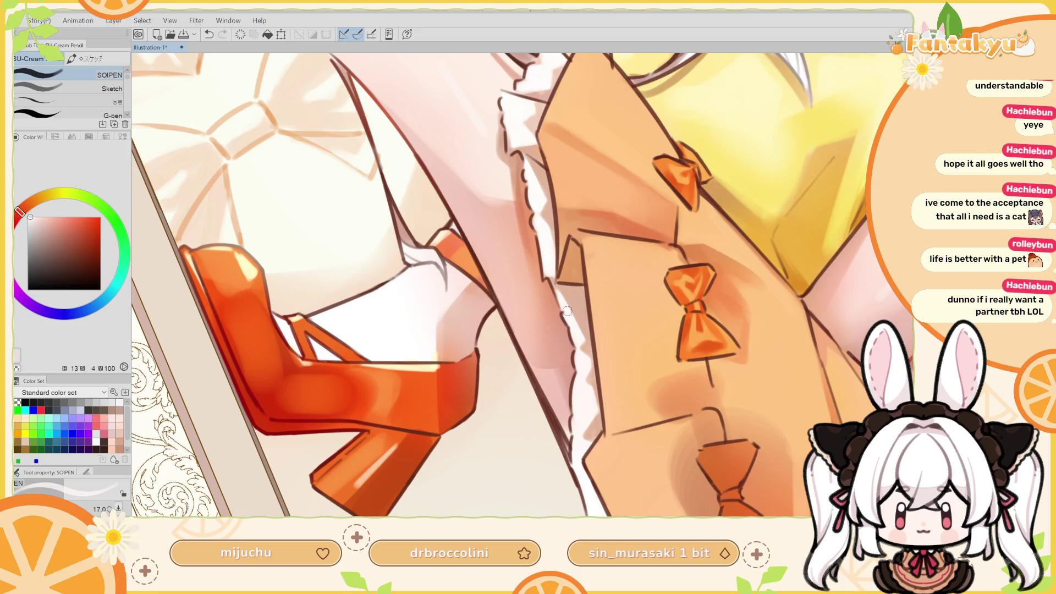
drag(579, 344, 574, 312)
drag(578, 371, 572, 320)
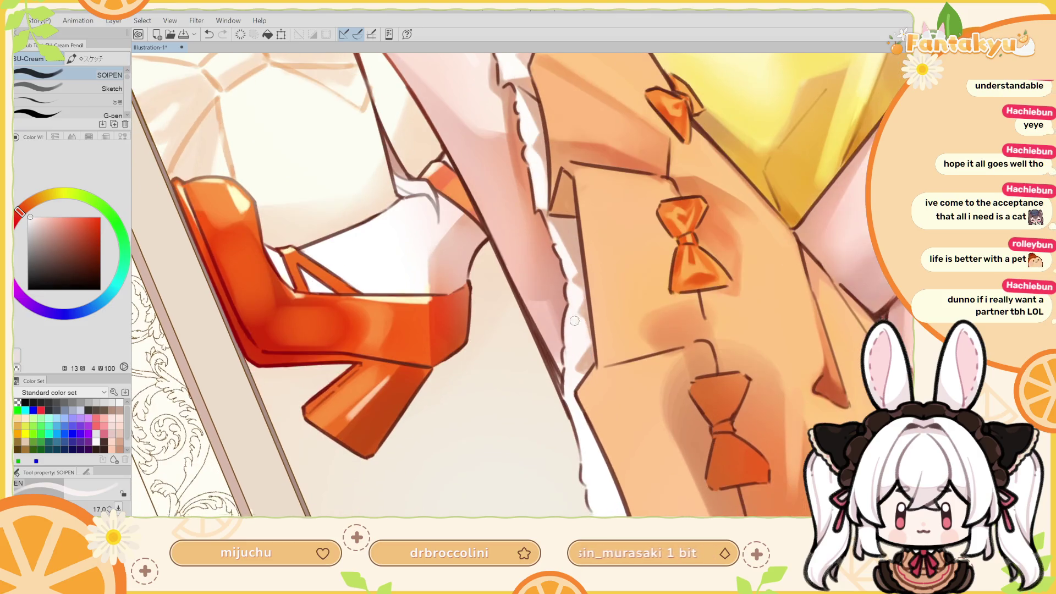
drag(573, 368, 571, 323)
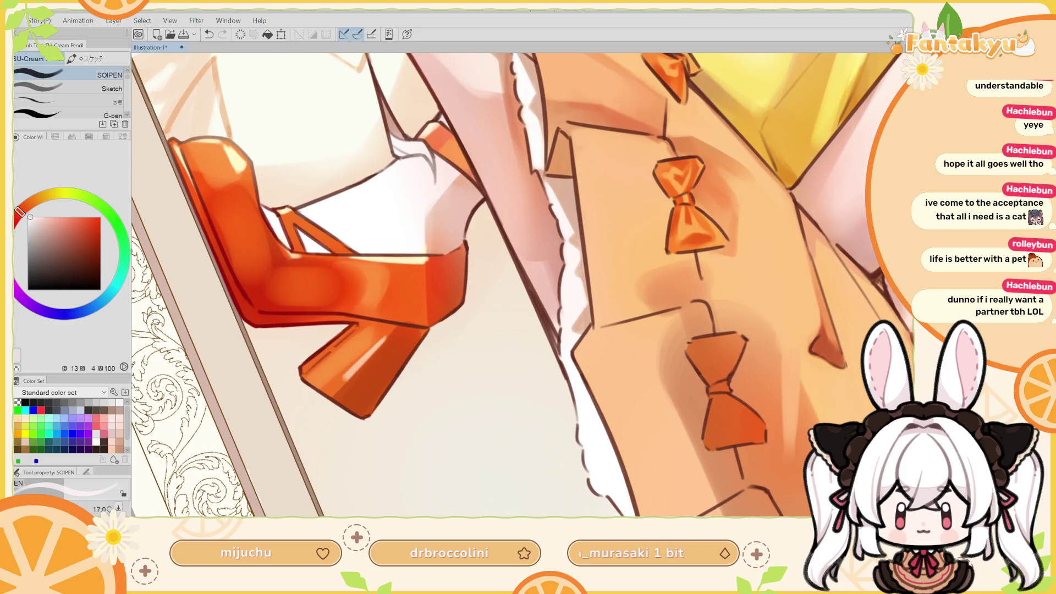
scroll(522, 286, down, 5)
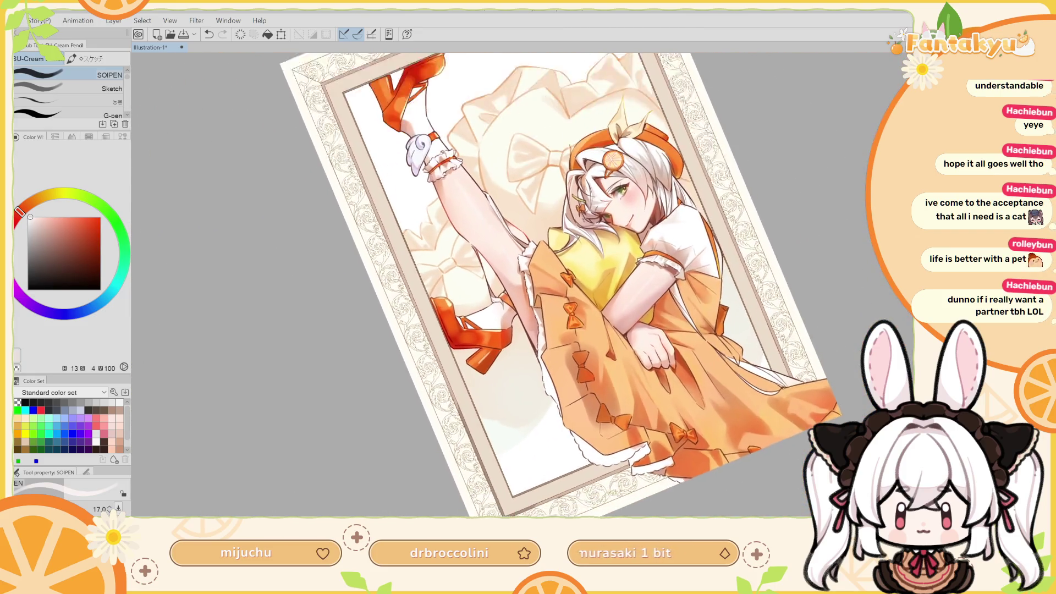
key(g)
key(ctrl+plus)
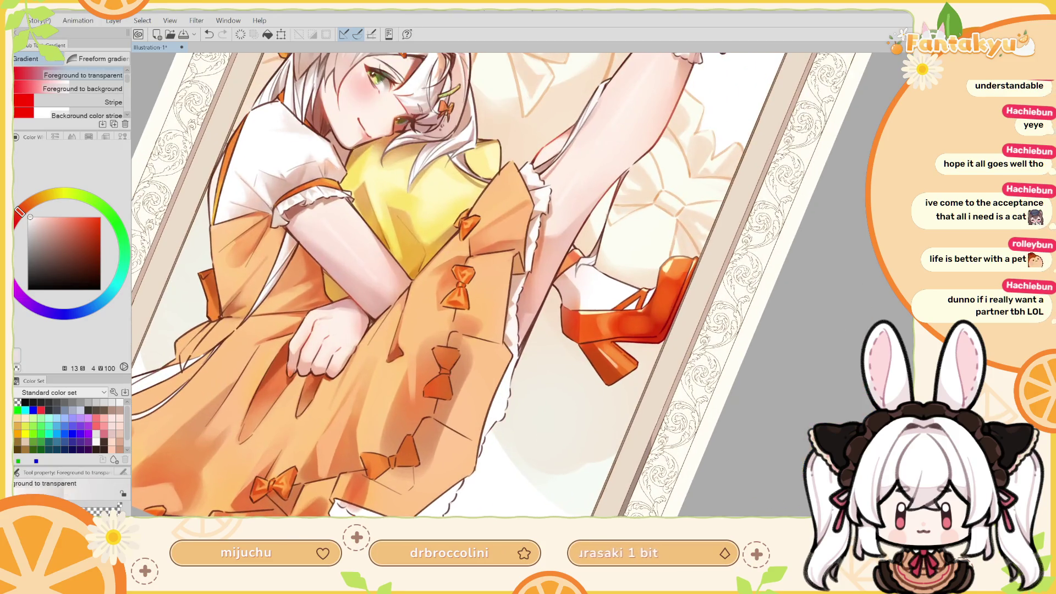
key(ctrl+plus)
scroll(495, 275, down, 3)
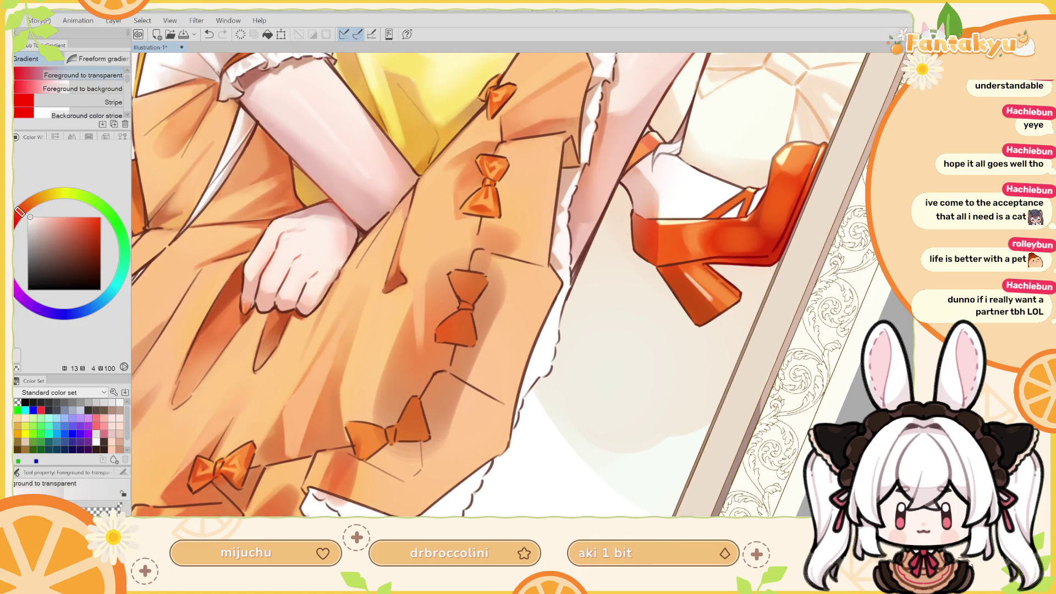
alt+click(557, 264)
Redraw the ruffle edge line on the mirrored canvas, undoing and retrying several strokes
key(p)
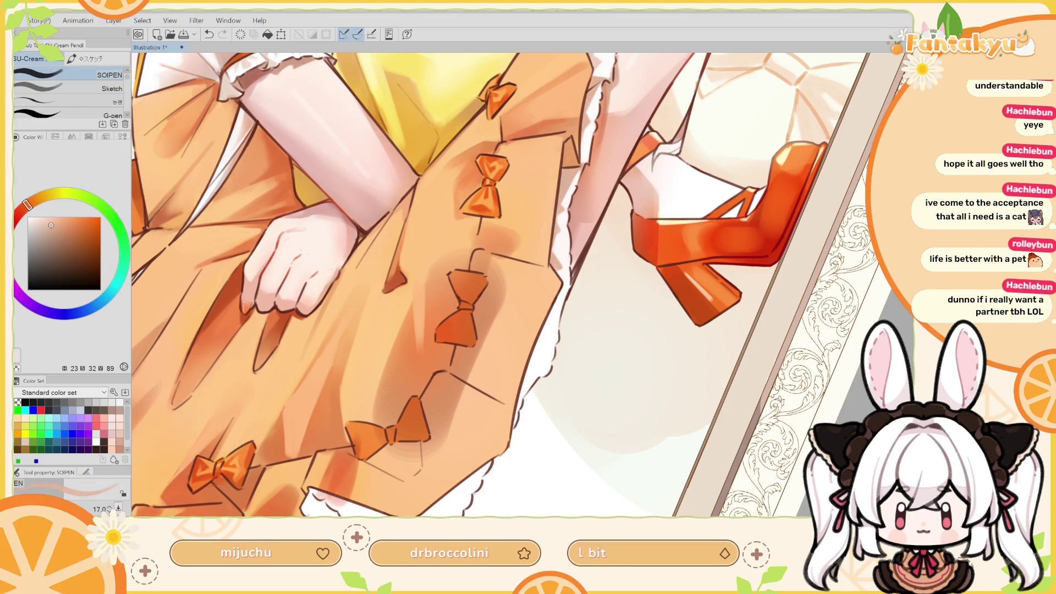
key(h)
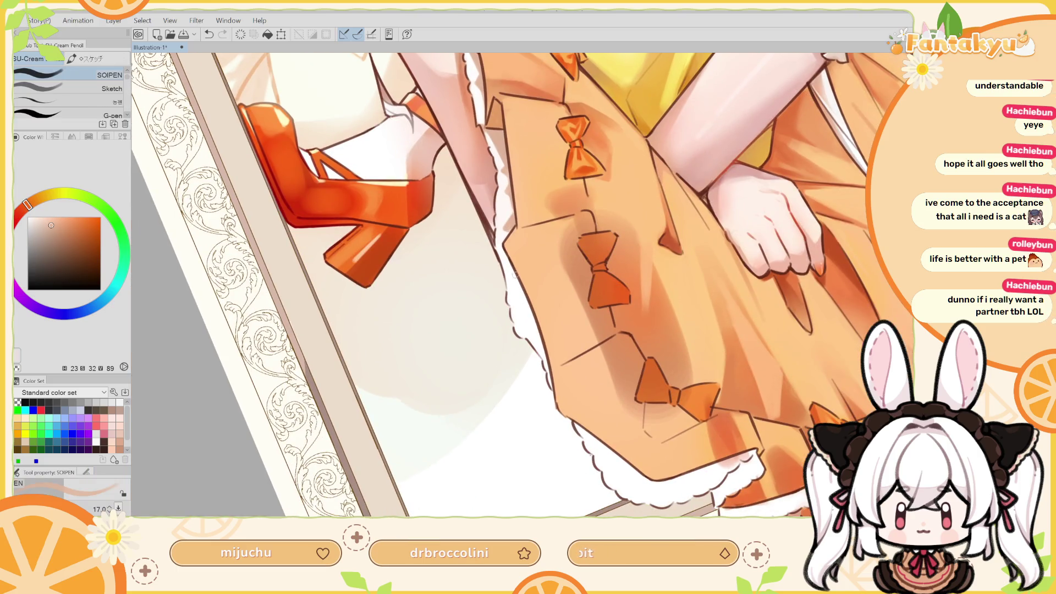
drag(507, 254, 542, 337)
key(ctrl+z)
drag(506, 257, 545, 353)
key(ctrl+z)
drag(507, 258, 544, 354)
key(ctrl+z)
mouse_move(507, 258)
mouse_down()
mouse_move(542, 334)
mouse_move(551, 387)
mouse_up()
key(ctrl+z)
key(ctrl+z)
mouse_move(539, 344)
mouse_down()
mouse_move(545, 361)
mouse_move(541, 341)
mouse_move(545, 353)
mouse_up()
key(ctrl+z)
key(ctrl+z)
key(ctrl+z)
key(ctrl+z)
key(ctrl+z)
Flip the canvas back and forth to check the ruffle outline while repositioning the view
key(h)
scroll(522, 325, up, 1)
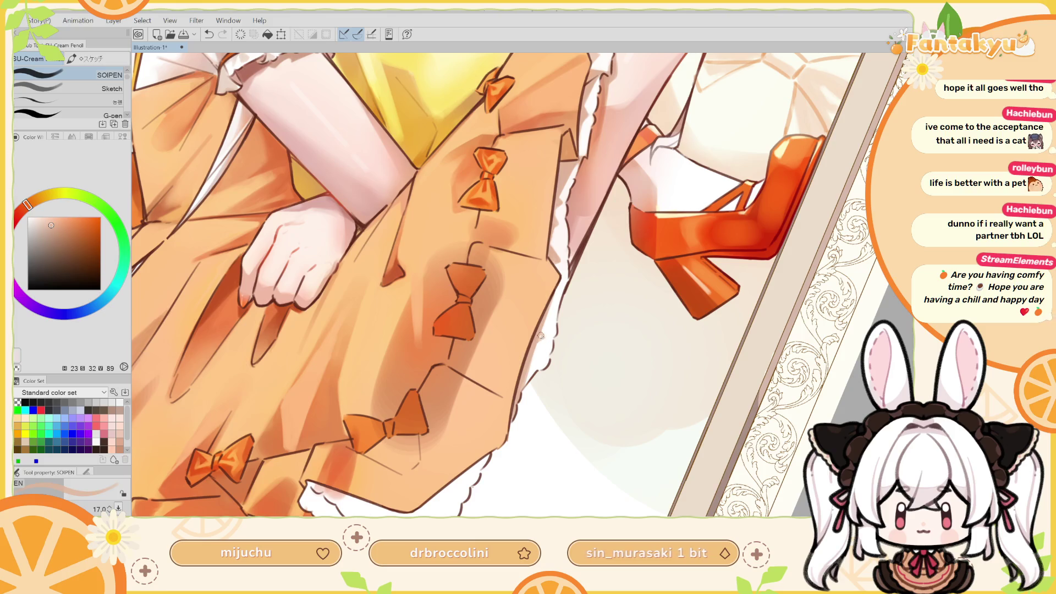
mouse_move(547, 301)
mouse_down()
mouse_move(474, 473)
mouse_move(565, 363)
mouse_up()
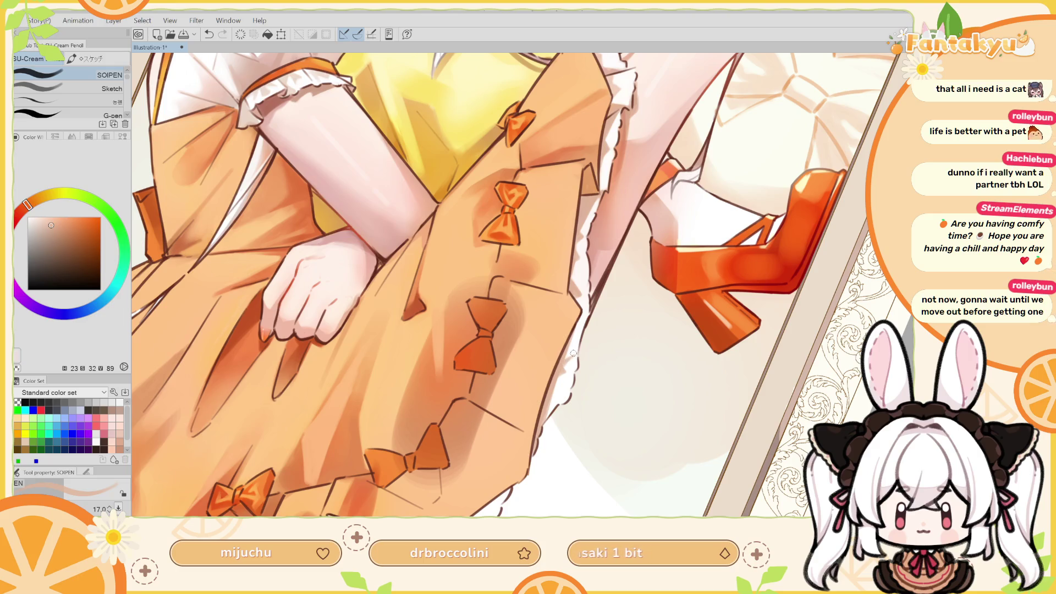
key(h)
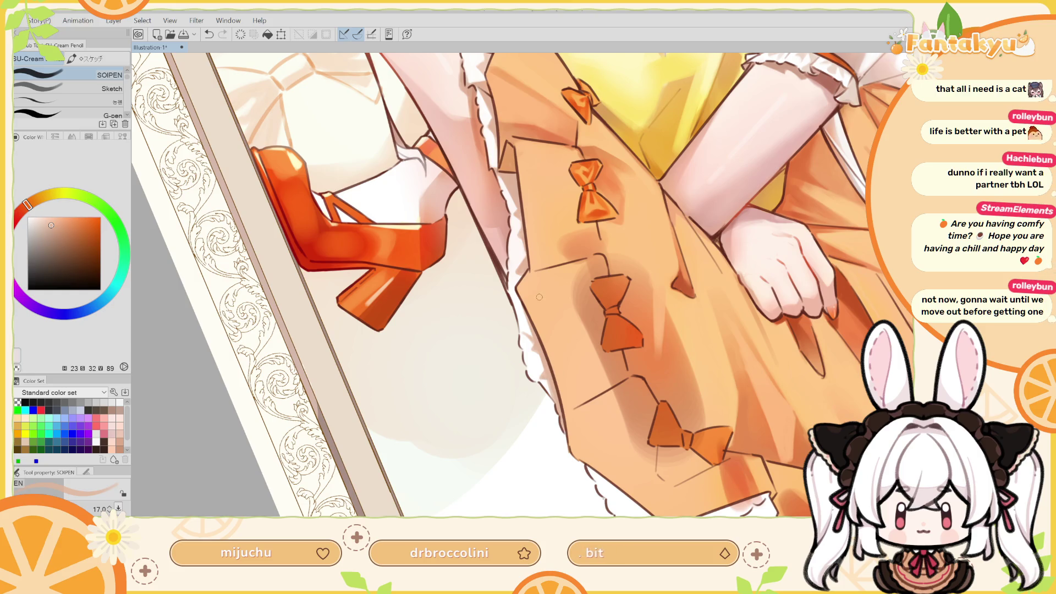
key(h)
drag(530, 317, 542, 333)
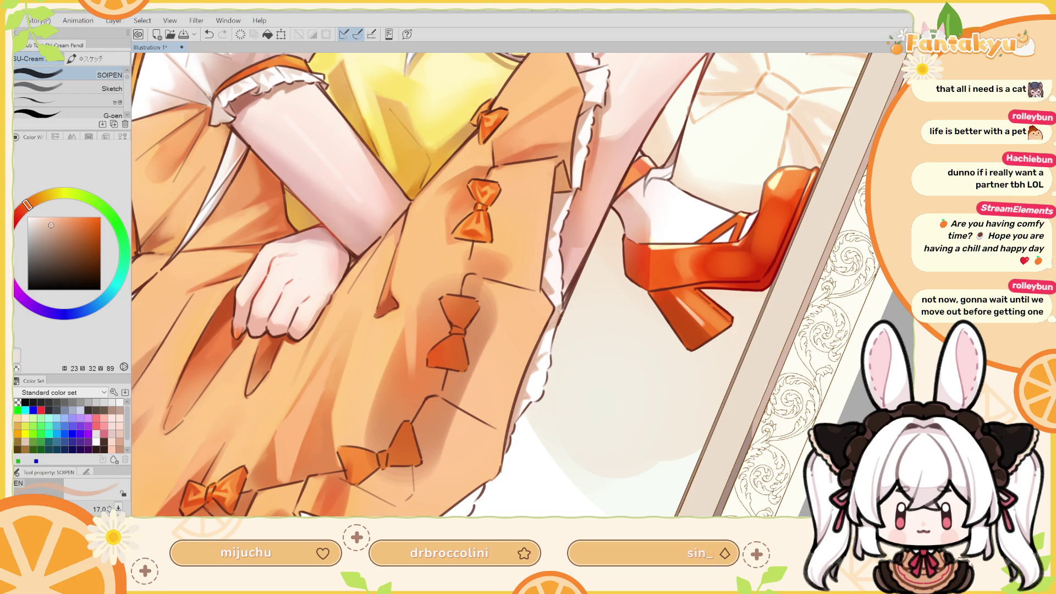
drag(570, 312, 597, 281)
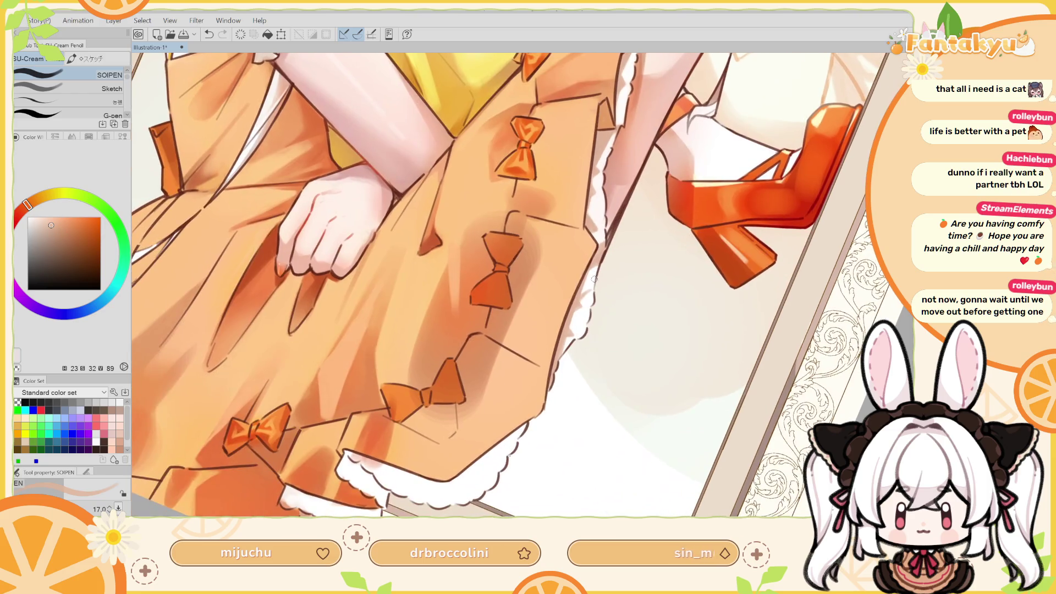
Straighten the view over the skirt hem and enlarge the brush from 17.0 to 35.8
key(h)
key(ctrl+alt+0)
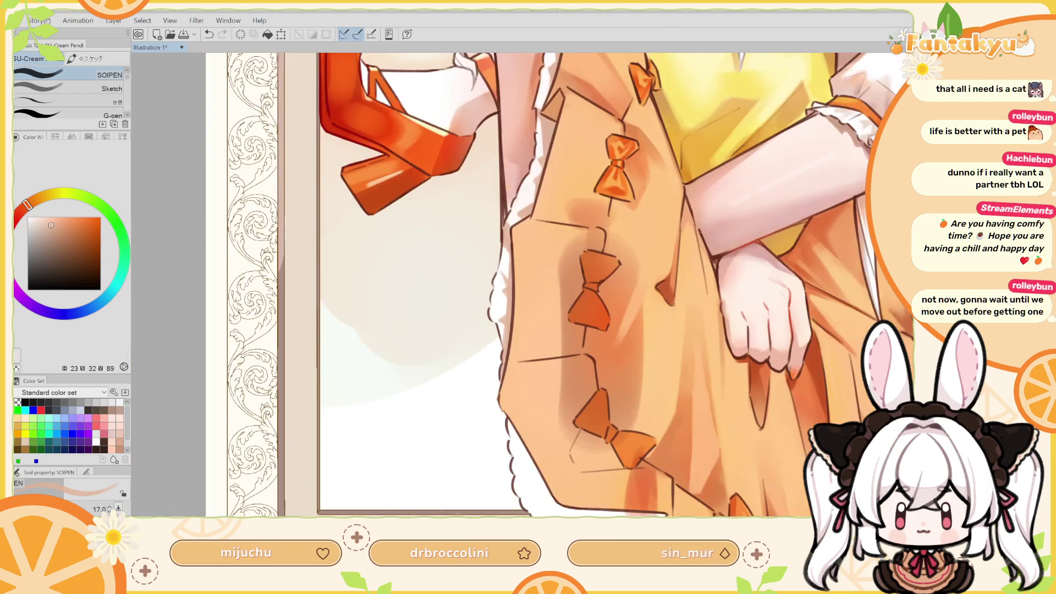
mouse_move(516, 318)
mouse_down()
mouse_move(528, 341)
mouse_move(554, 303)
mouse_up()
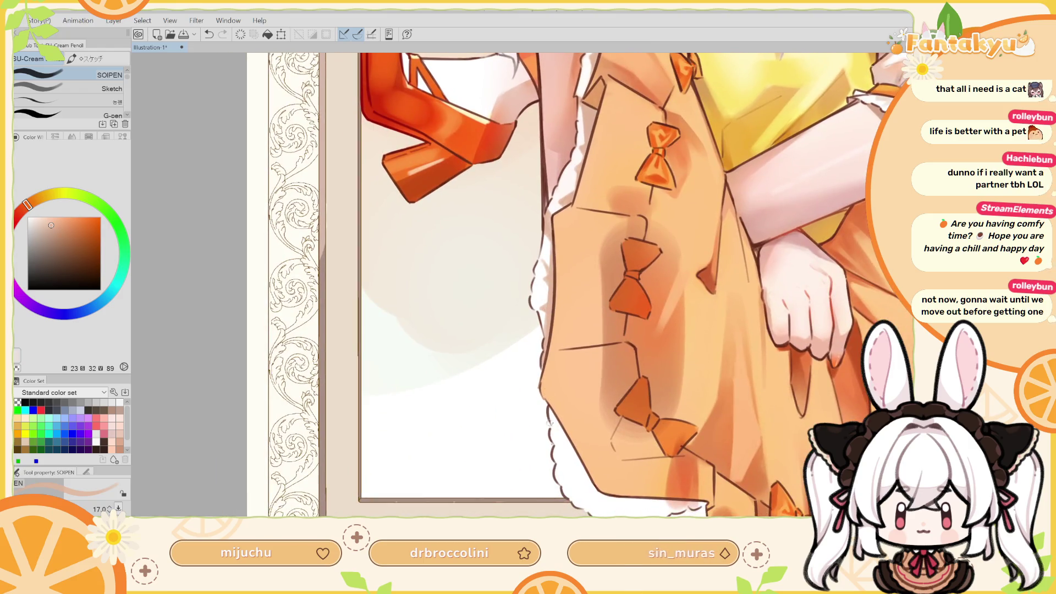
drag(689, 505, 650, 430)
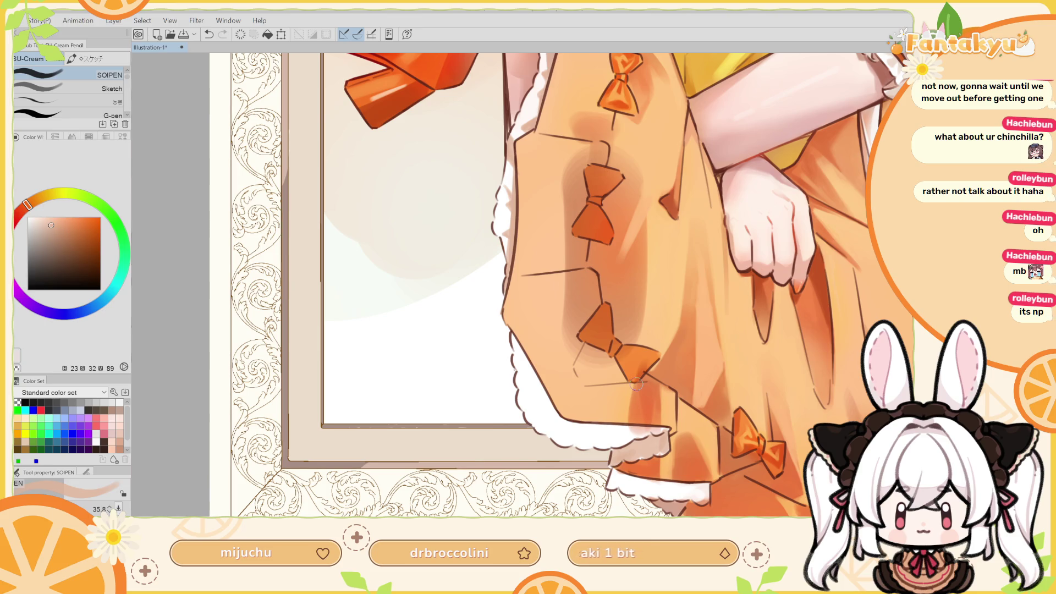
key(h)
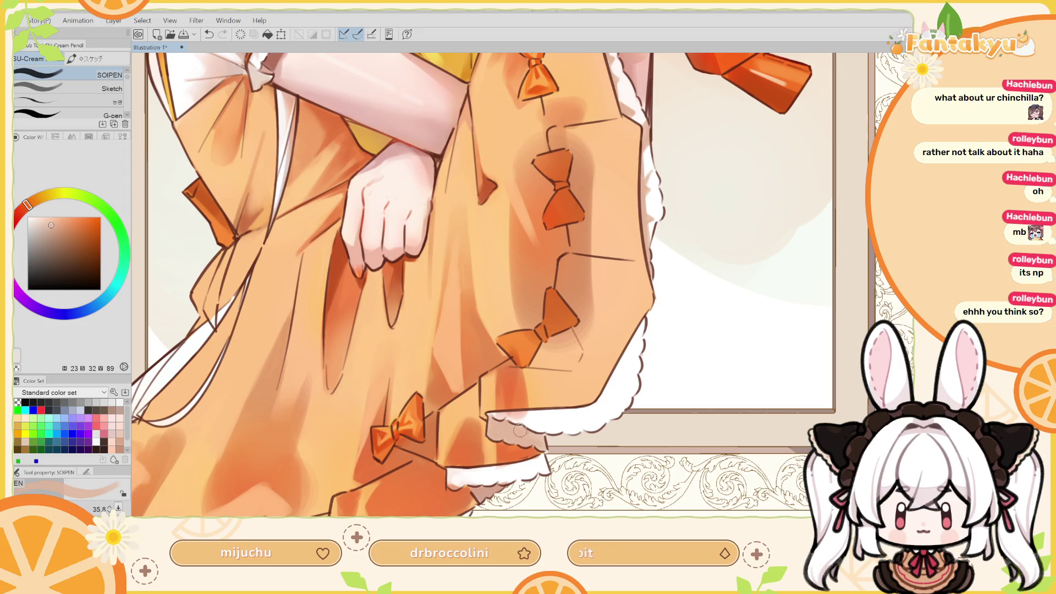
key(h)
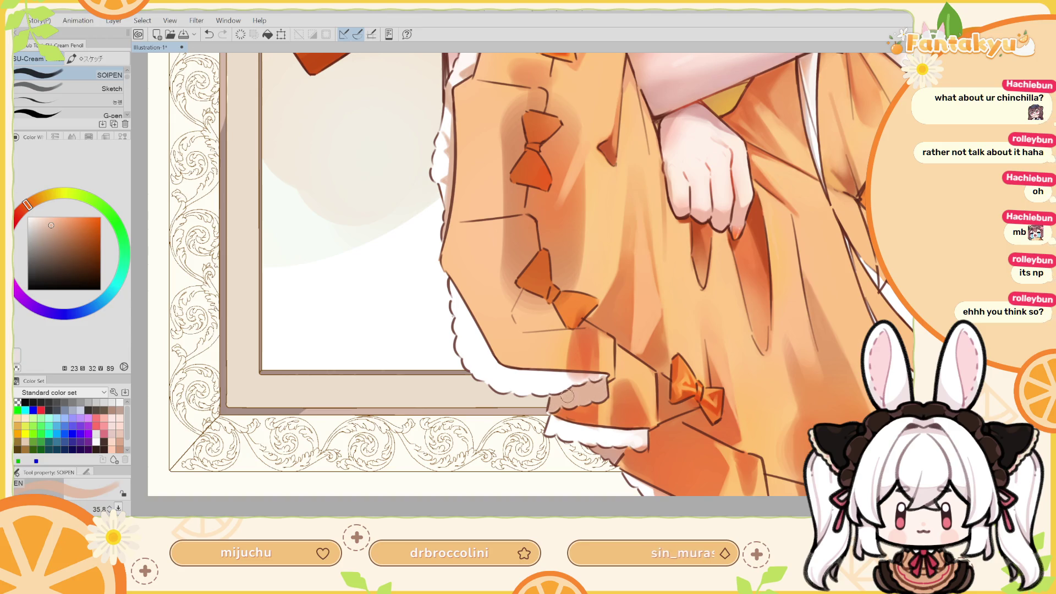
Lasso-select the lace hem area and airbrush soft shading into it
key(m)
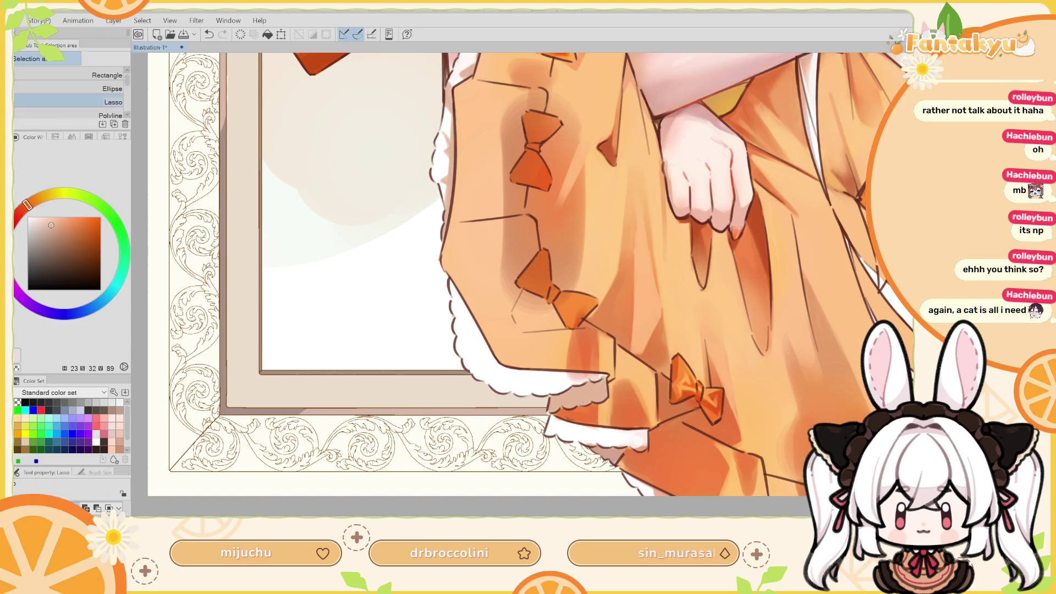
mouse_move(606, 375)
mouse_down()
mouse_move(547, 392)
mouse_move(534, 413)
mouse_move(554, 409)
mouse_up()
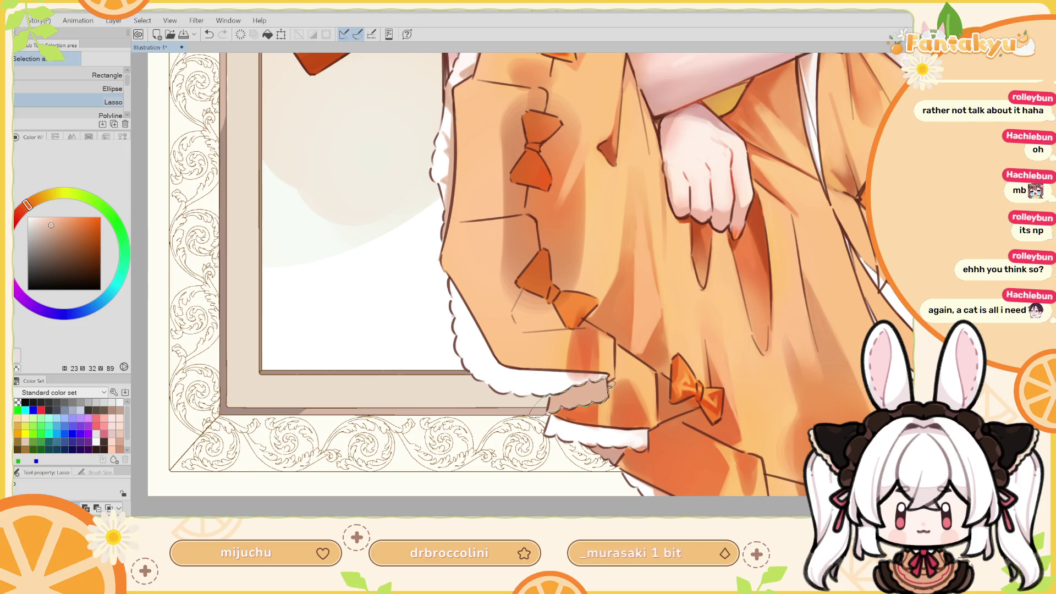
drag(611, 376, 610, 373)
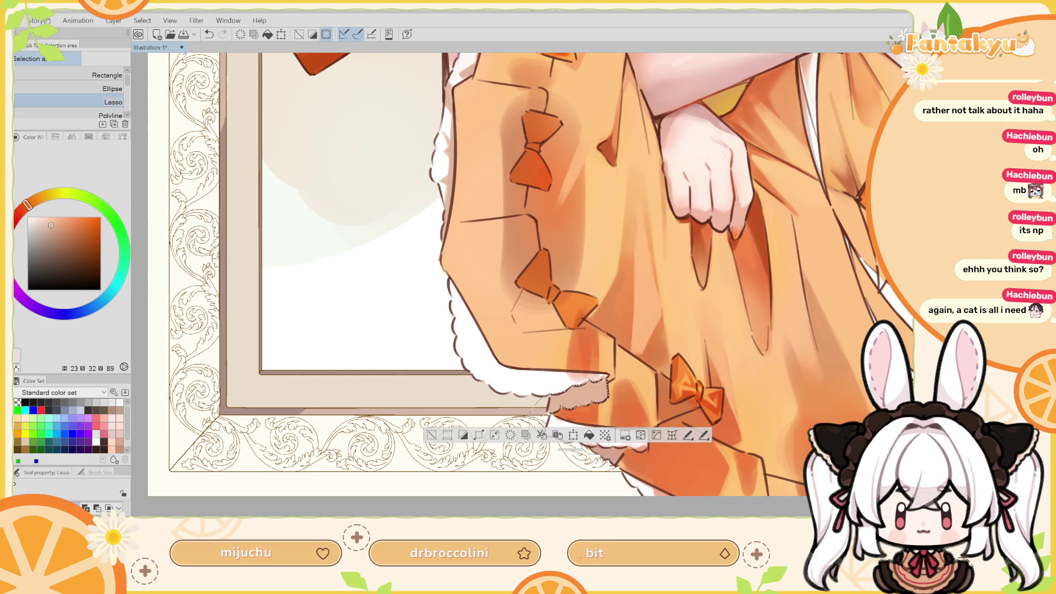
key(b)
alt+click(552, 395)
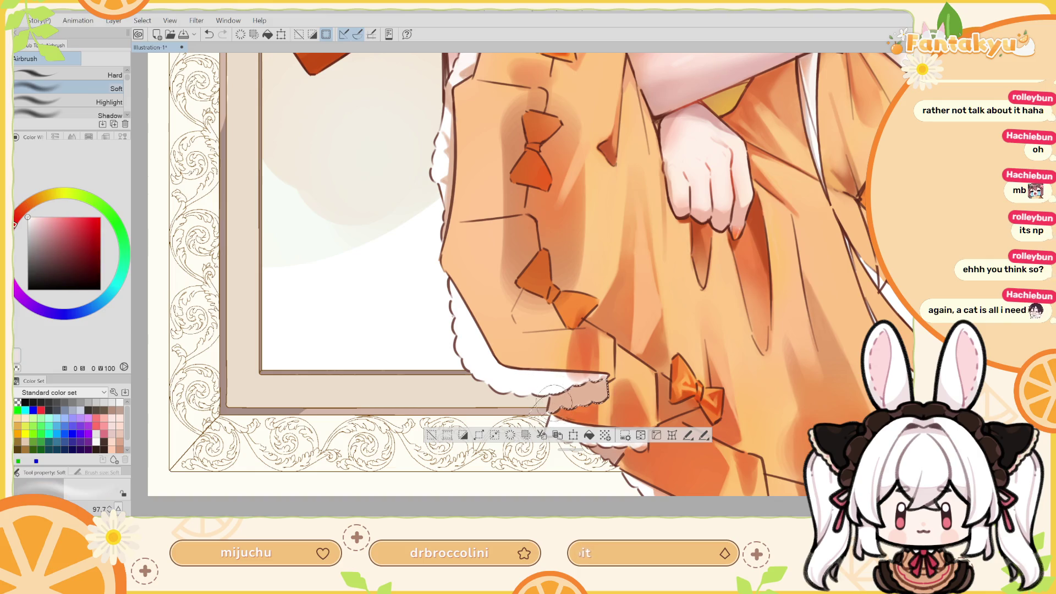
key(ctrl+z)
drag(580, 404, 577, 398)
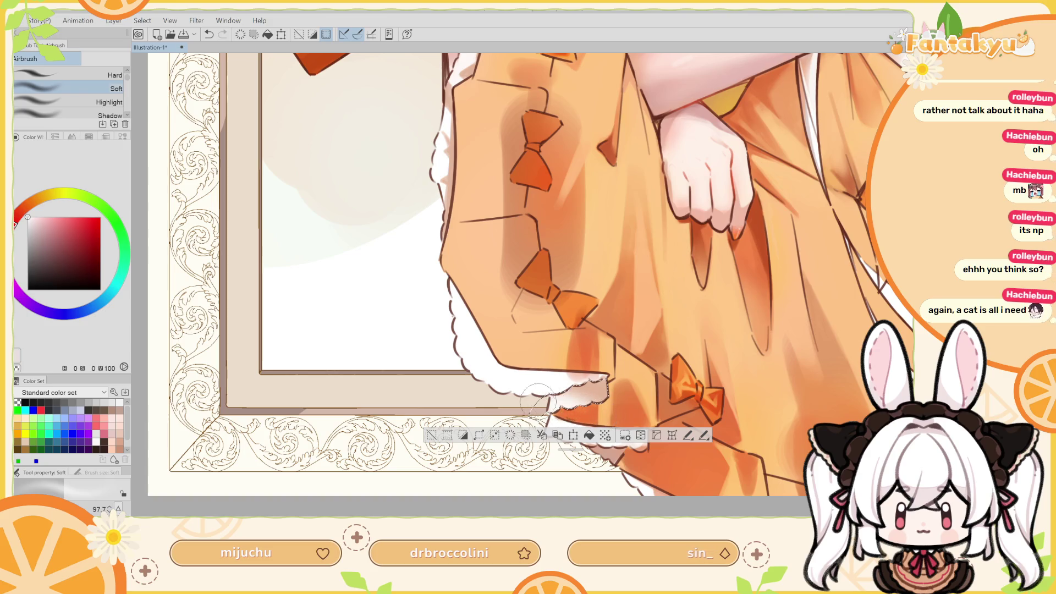
key(h)
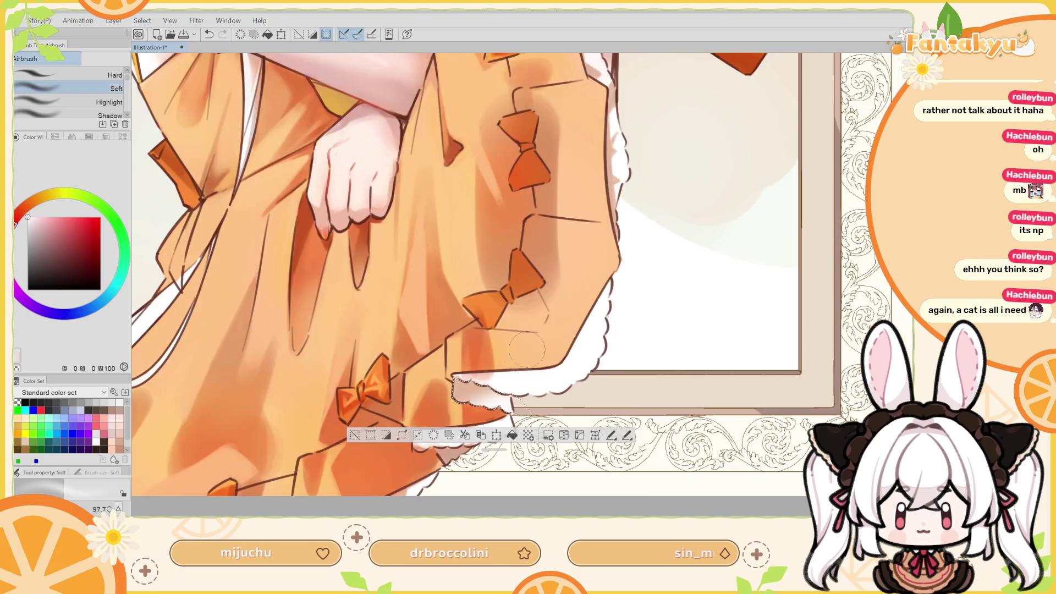
Deselect, pick the skirt's light orange, and switch to a smaller pencil brush
key(ctrl+d)
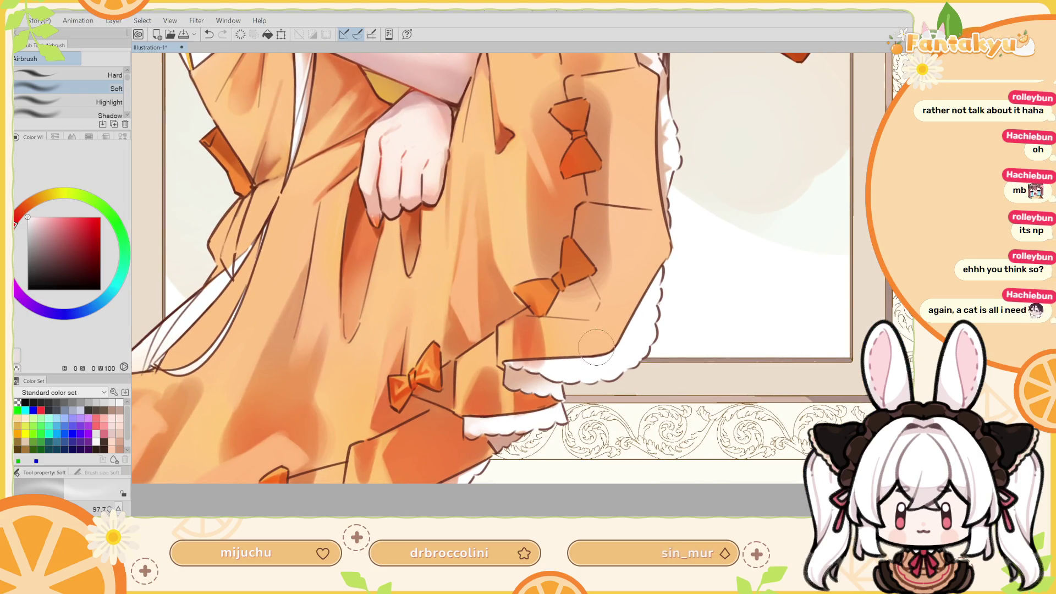
alt+click(548, 362)
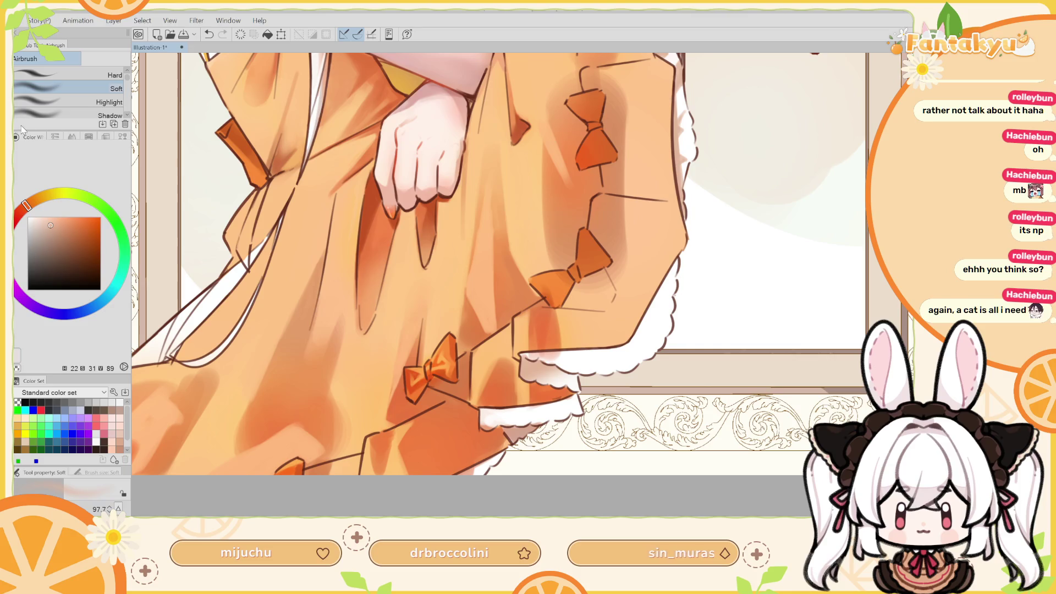
key(p)
key(bracketleft)
key(ctrl+z)
key(ctrl+y)
key(ctrl+z)
key(ctrl+y)
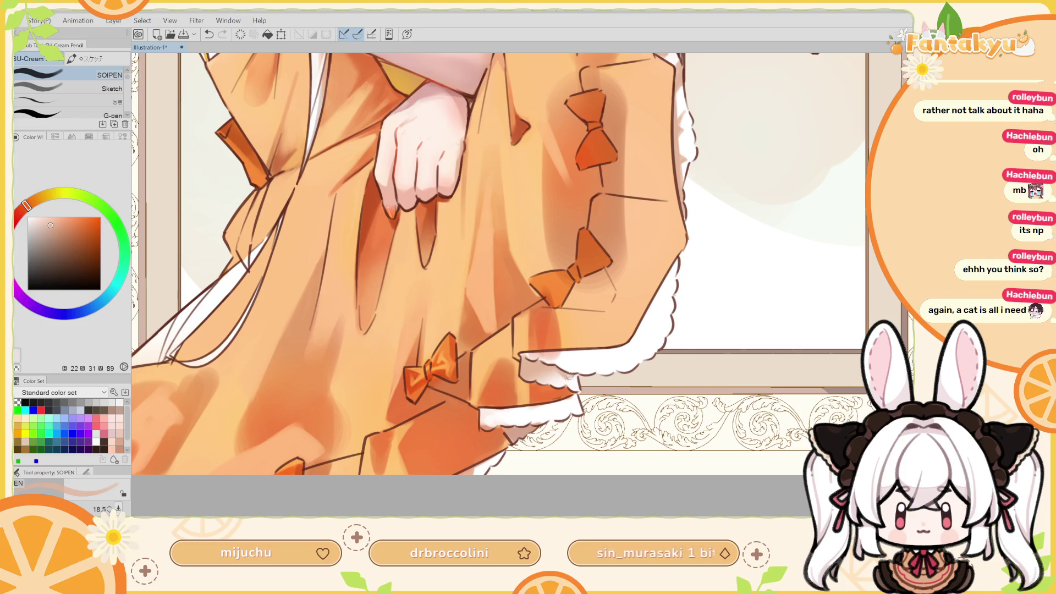
Sample white and peach tones from the frill and skirt, and add faint peach strokes near the hem
key(h)
alt+click(547, 353)
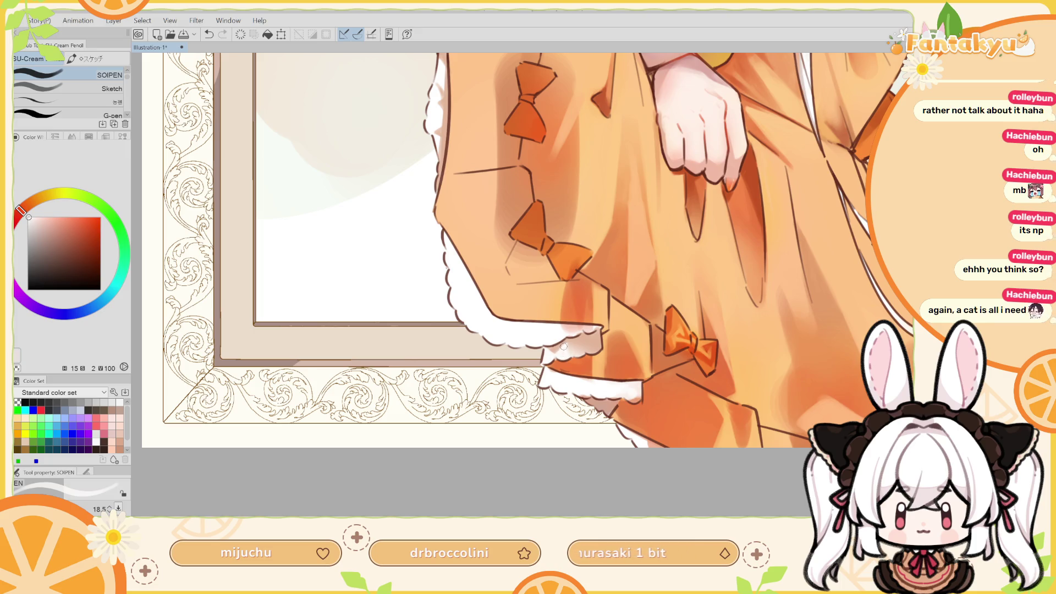
alt+click(575, 346)
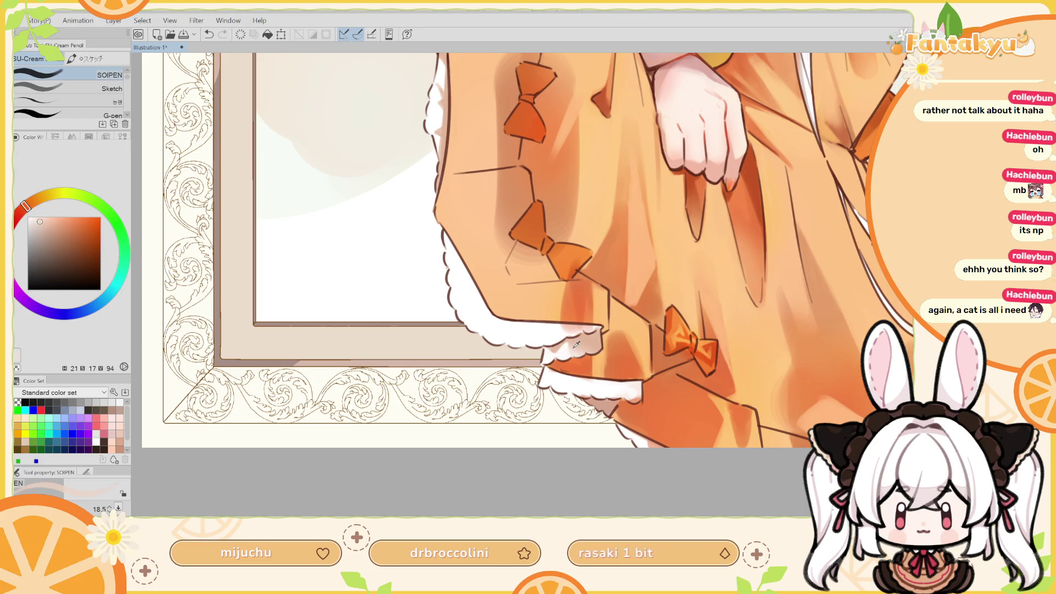
alt+click(570, 343)
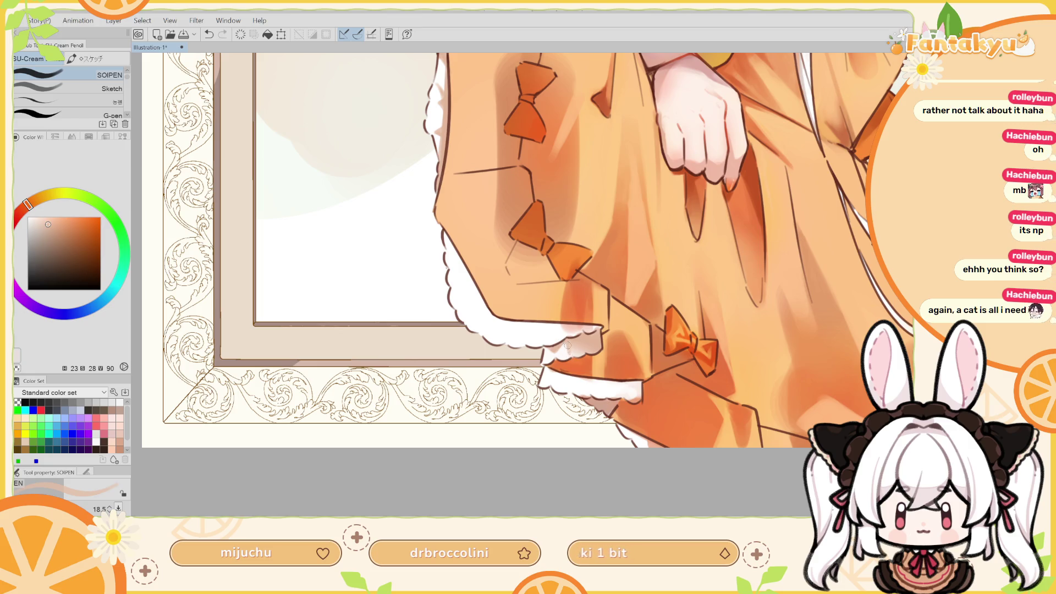
key(h)
key(ctrl+z)
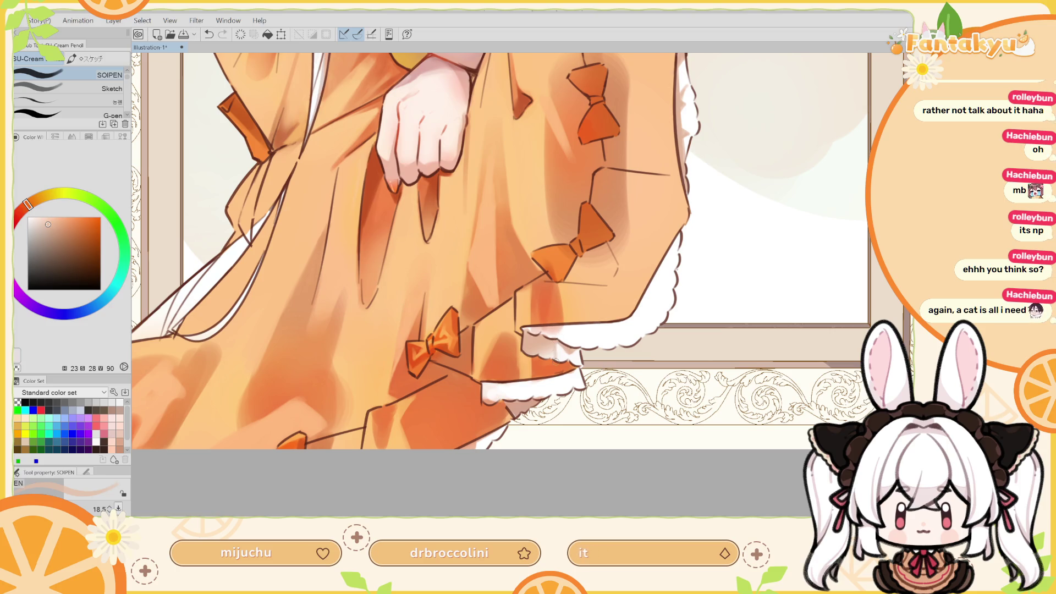
click(555, 339)
key(h)
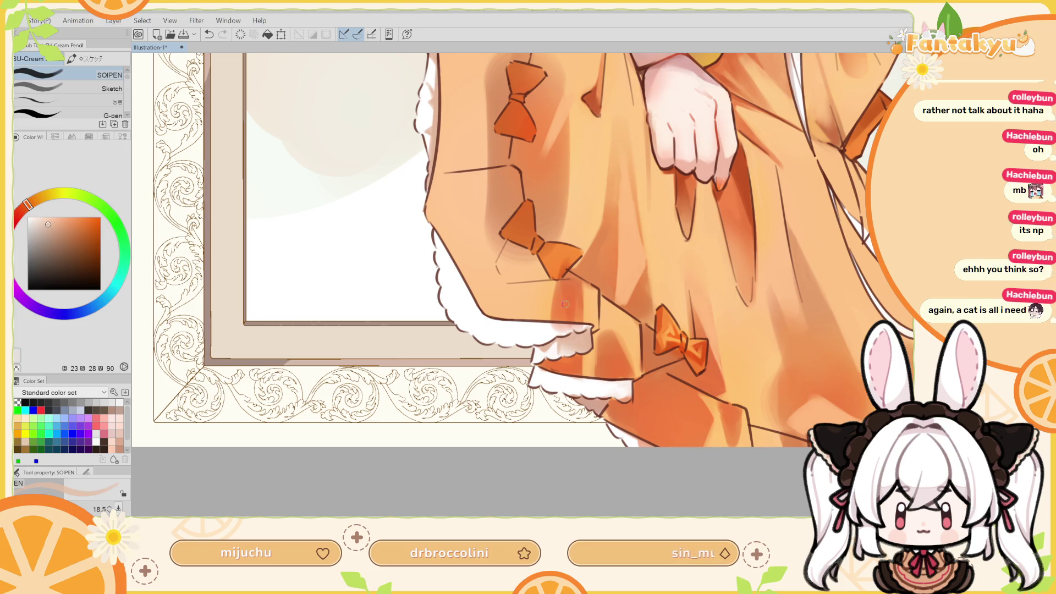
Pick white from the frill and set a finer brush size for the lace
alt+click(562, 329)
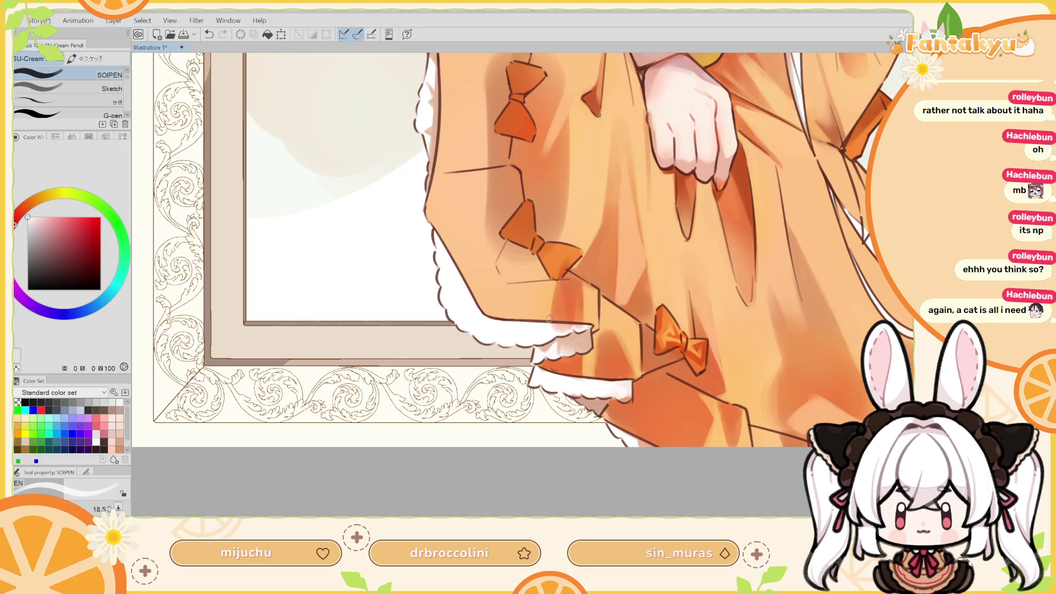
key(h)
drag(541, 332, 541, 330)
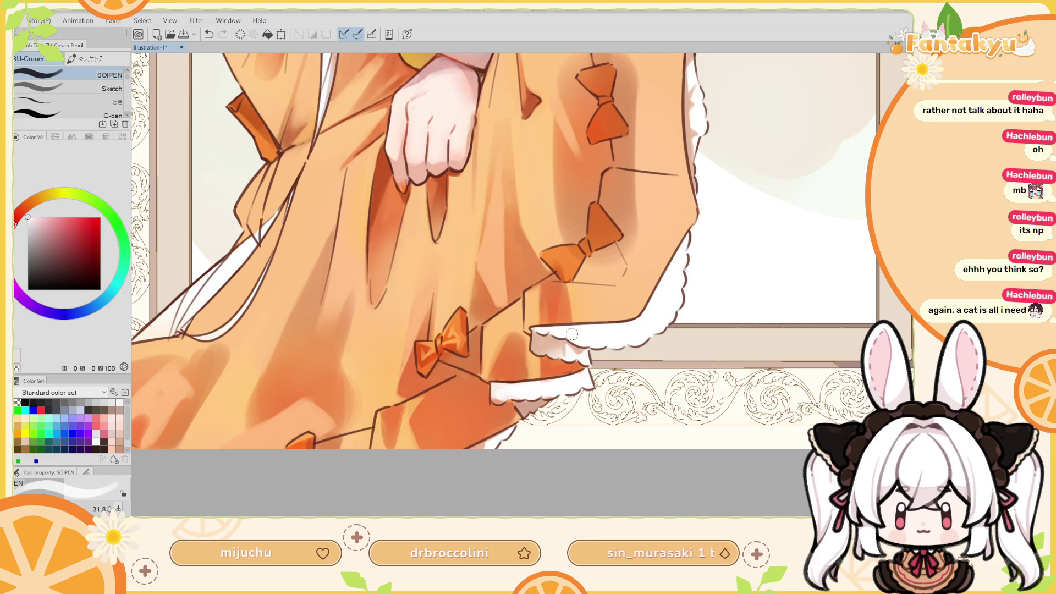
drag(543, 332, 541, 327)
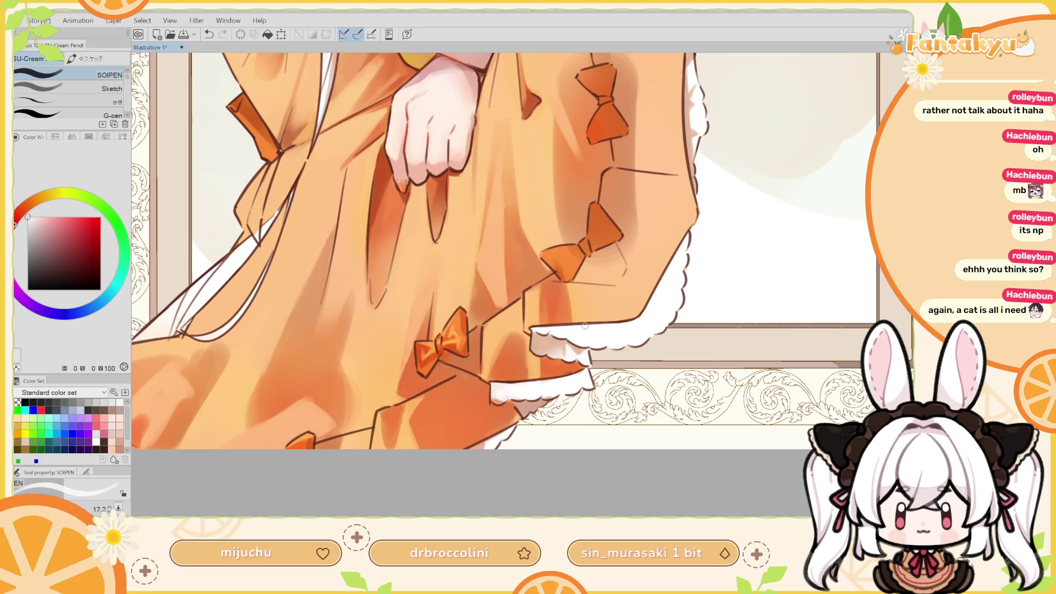
mouse_move(596, 329)
mouse_down()
mouse_move(562, 235)
mouse_move(541, 306)
mouse_up()
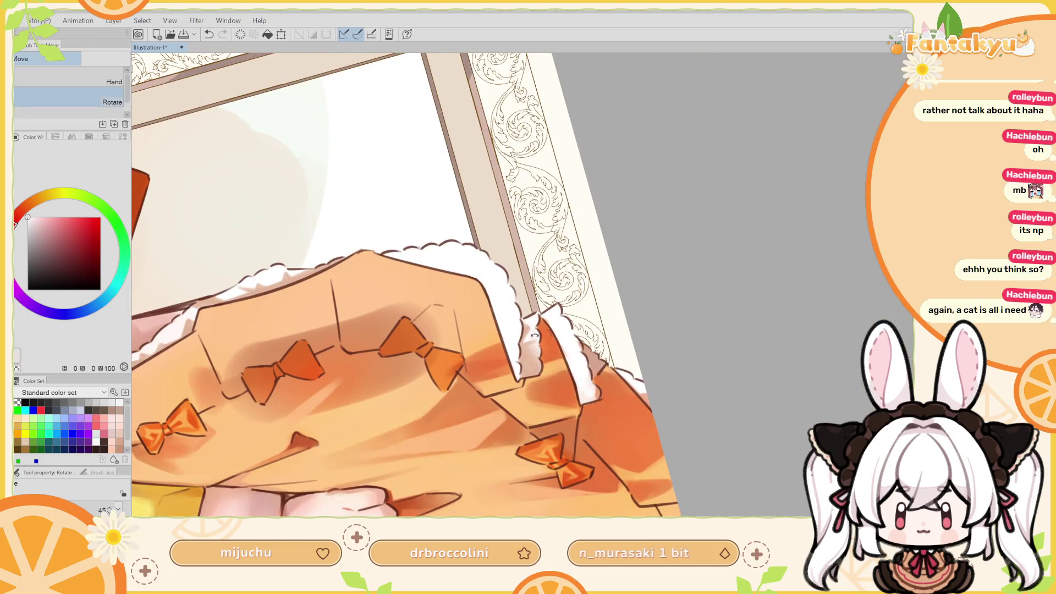
Dab near-white along the fur trim edge with the pencil brush
alt+click(540, 305)
key(h)
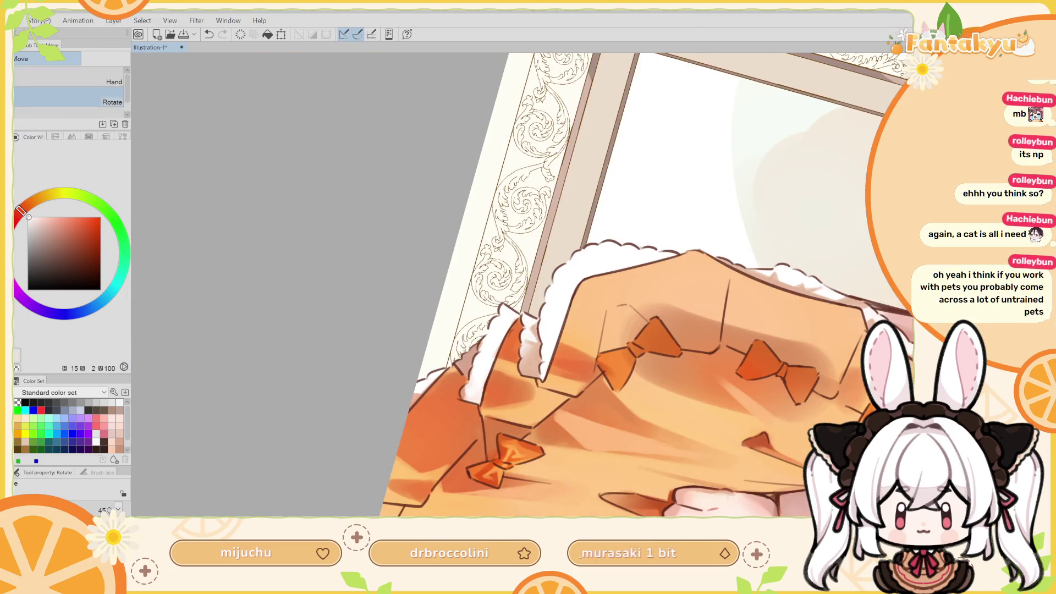
key(p)
alt+click(525, 338)
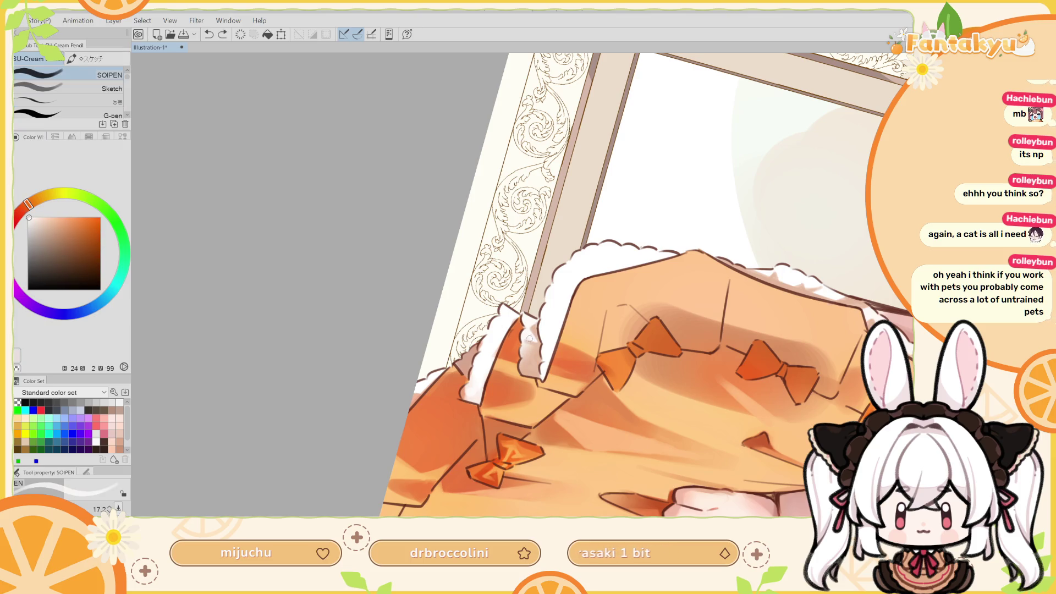
click(531, 340)
alt+click(540, 341)
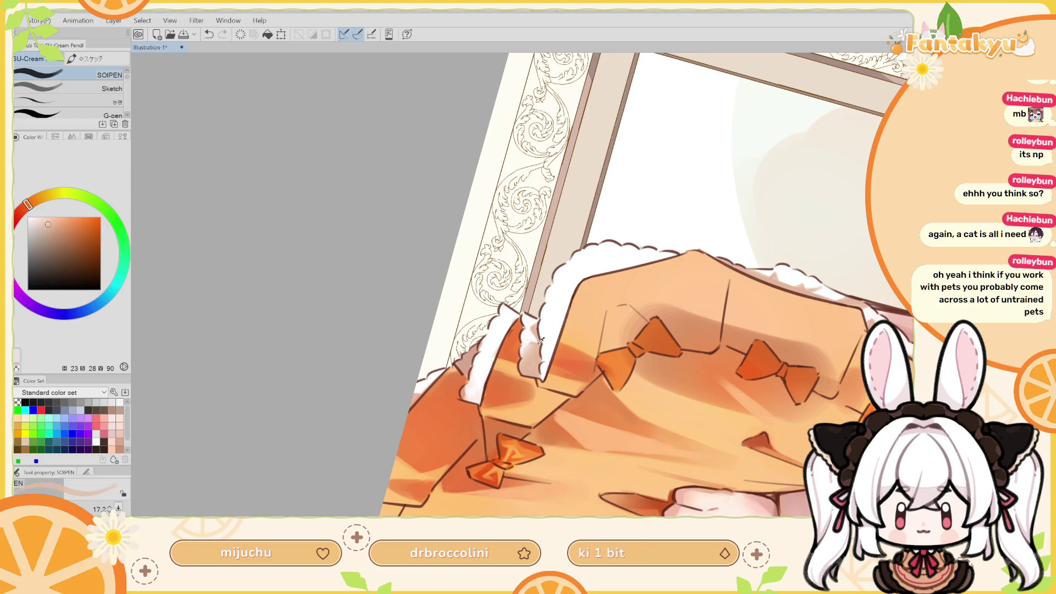
key(ctrl+0)
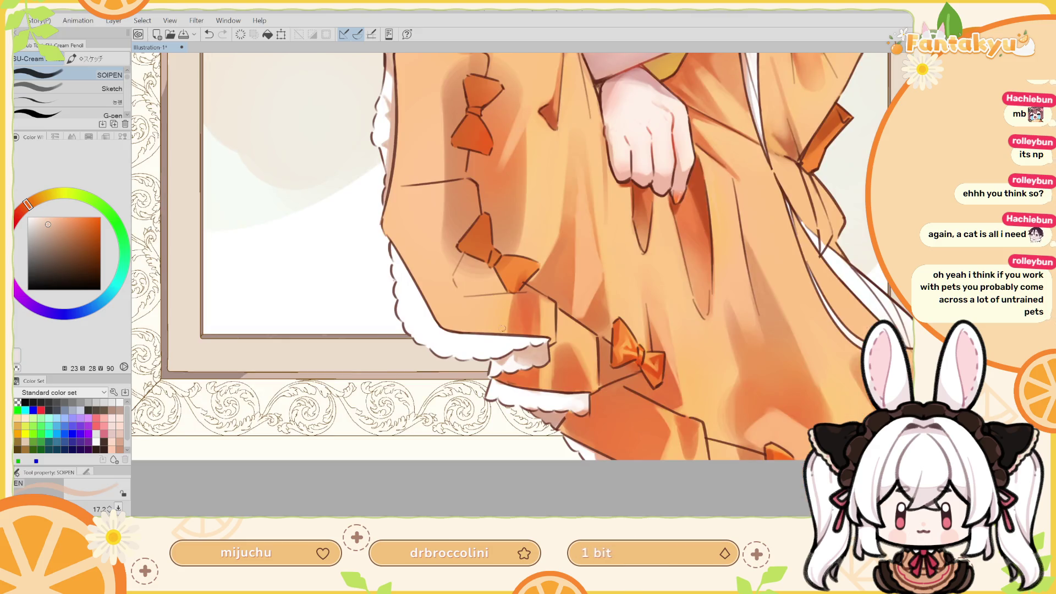
Sample the skirt's light orange and the lace's near-white, comparing the latest trim stroke with undo/redo
alt+click(528, 356)
alt+click(520, 355)
alt+click(517, 360)
key(ctrl+z)
key(ctrl+y)
key(ctrl+z)
key(ctrl+y)
key(ctrl+z)
key(ctrl+y)
key(ctrl+z)
key(ctrl+y)
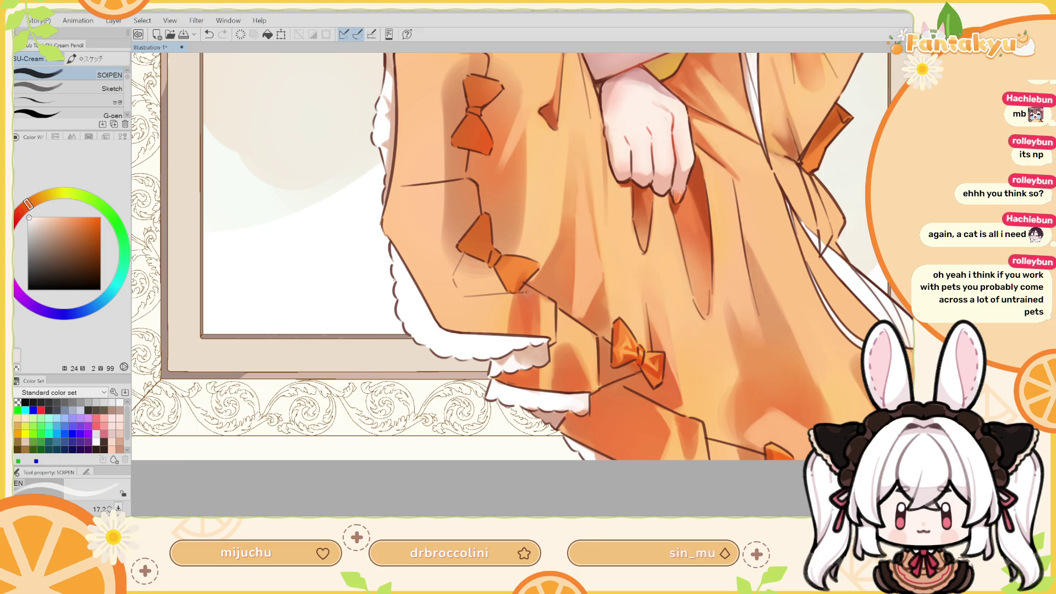
Add a light orange touch-up at the hem and rotate the view 45 degrees
key(h)
scroll(536, 308, down, 1)
alt+click(542, 314)
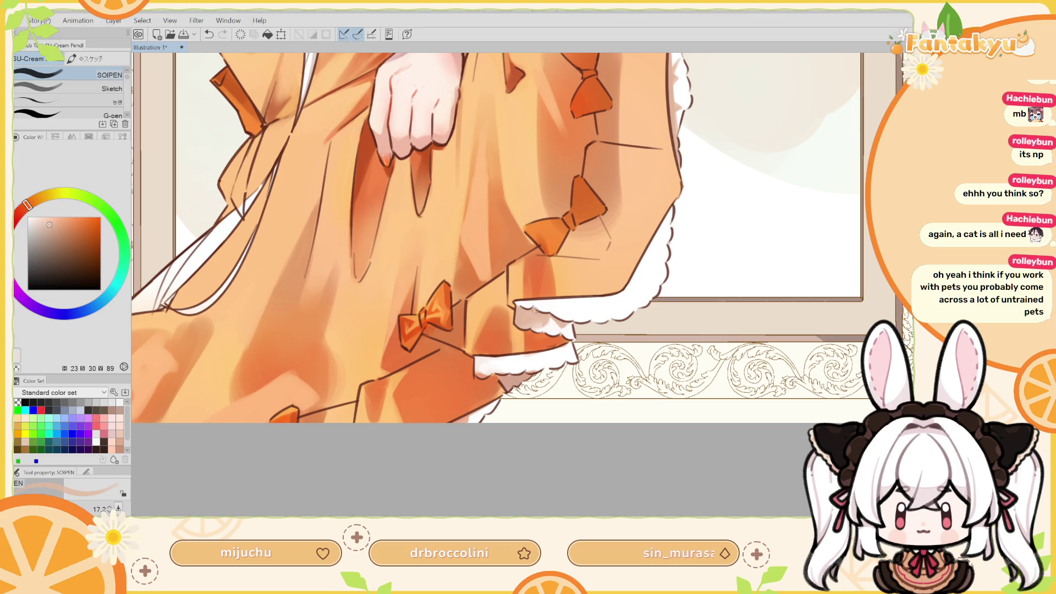
key(ctrl+z)
key(ctrl+y)
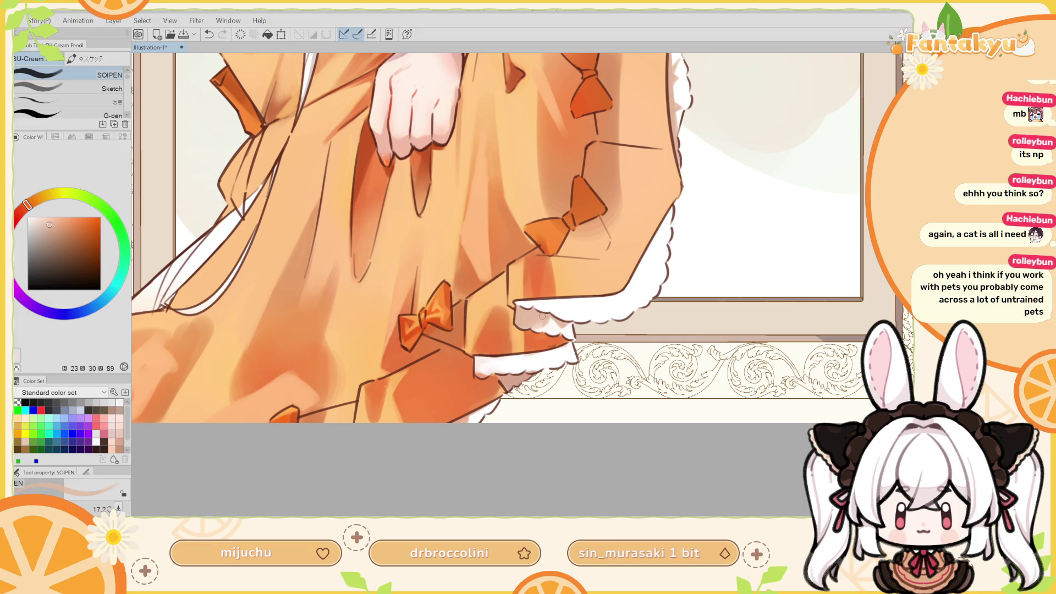
key(r)
drag(540, 316, 525, 253)
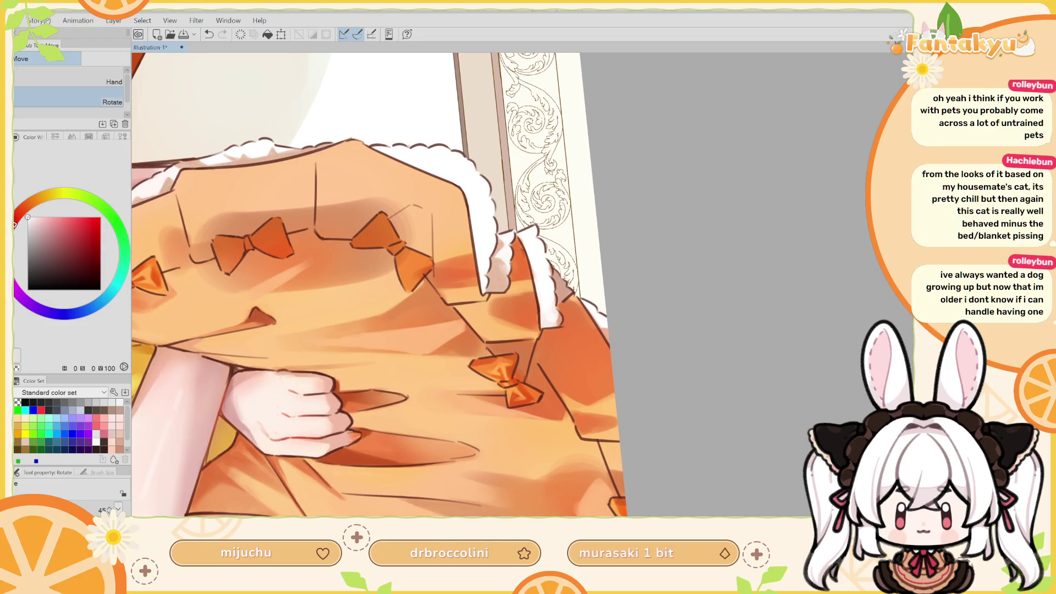
Paint pencil strokes over the hem frill and skirt folds using sampled light orange, lace white and peach
key(p)
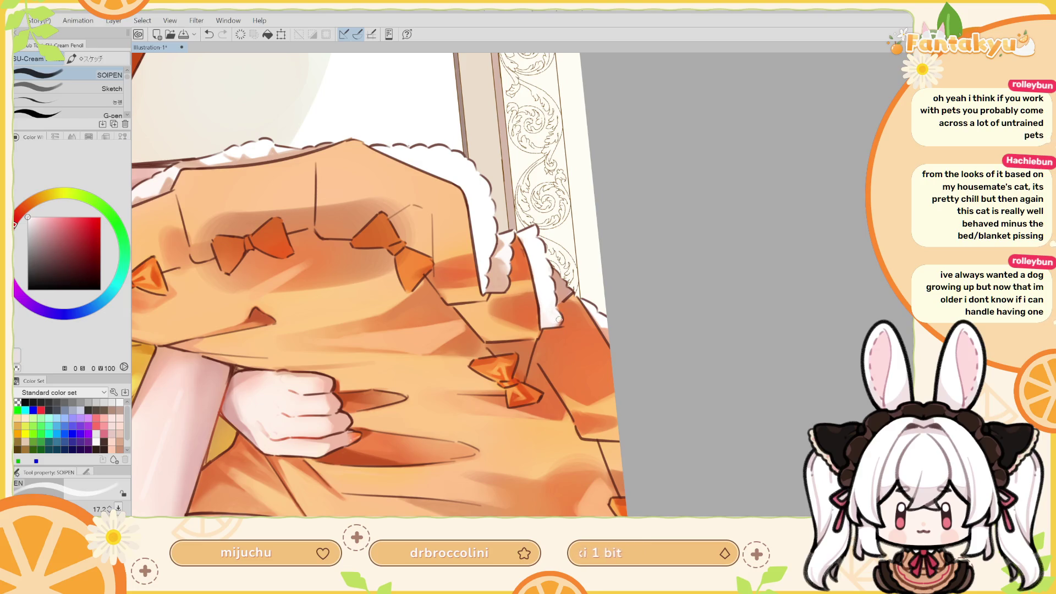
key(ctrl+z)
key(ctrl+y)
key(h)
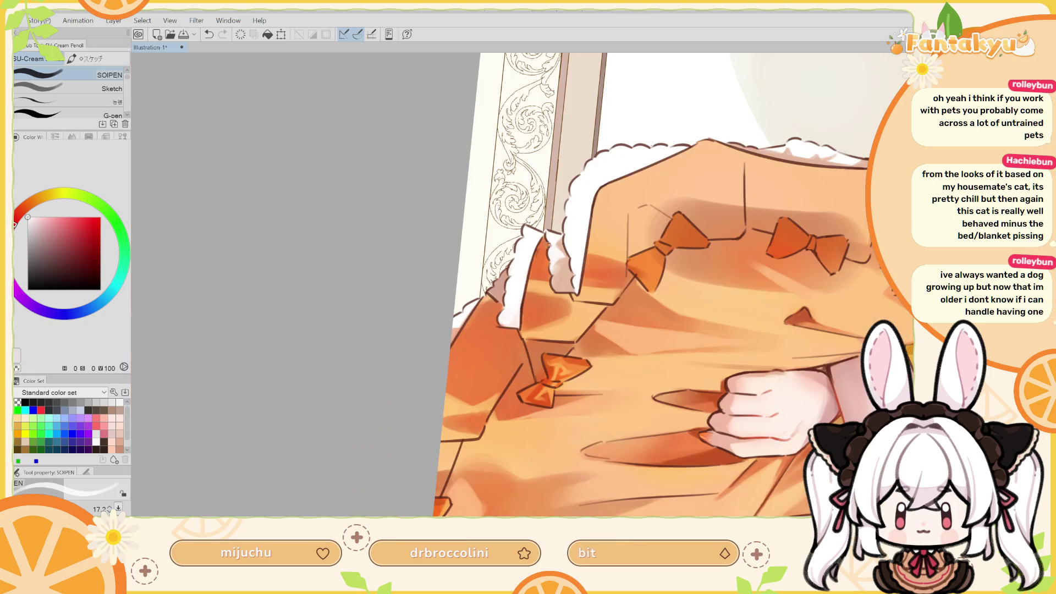
drag(568, 242, 536, 325)
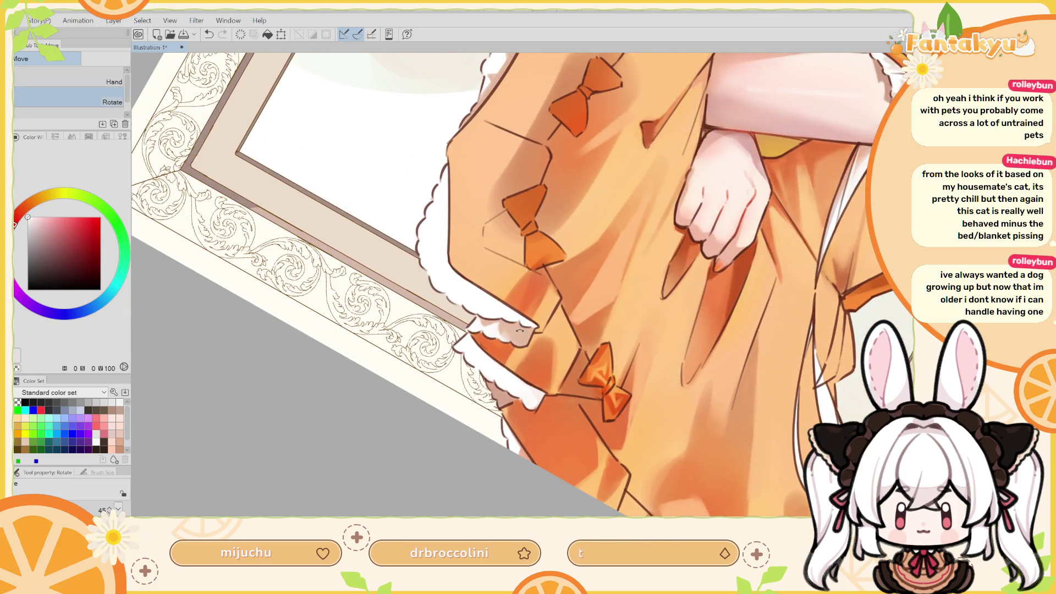
alt+click(472, 184)
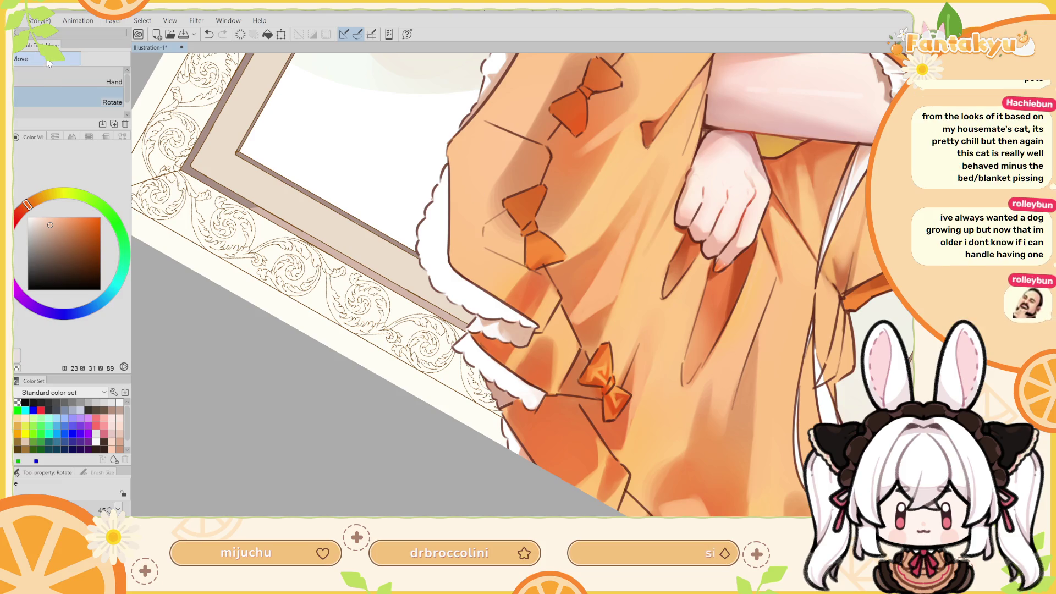
key(p)
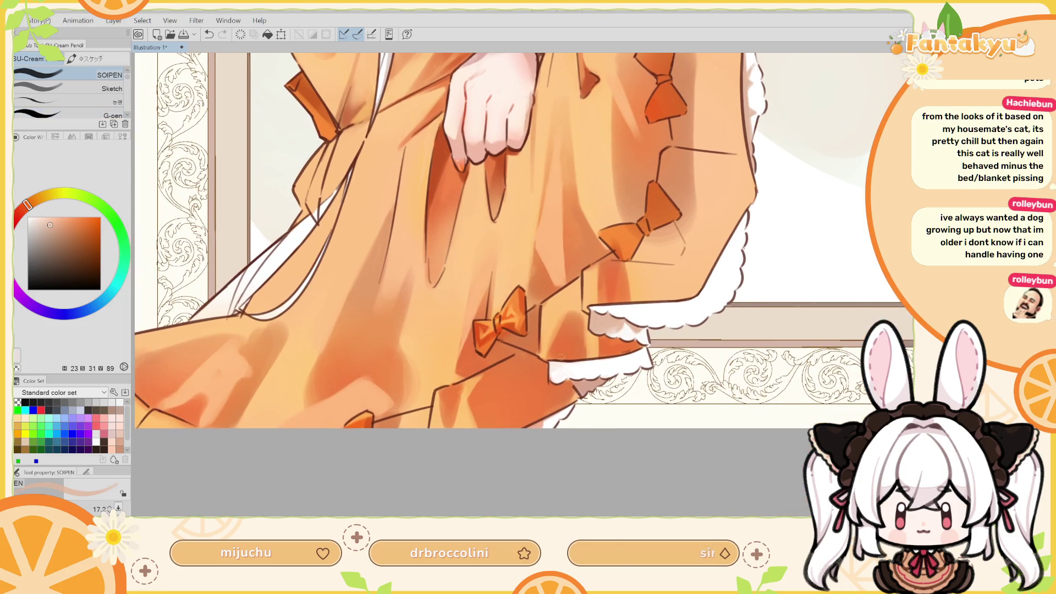
alt+click(575, 362)
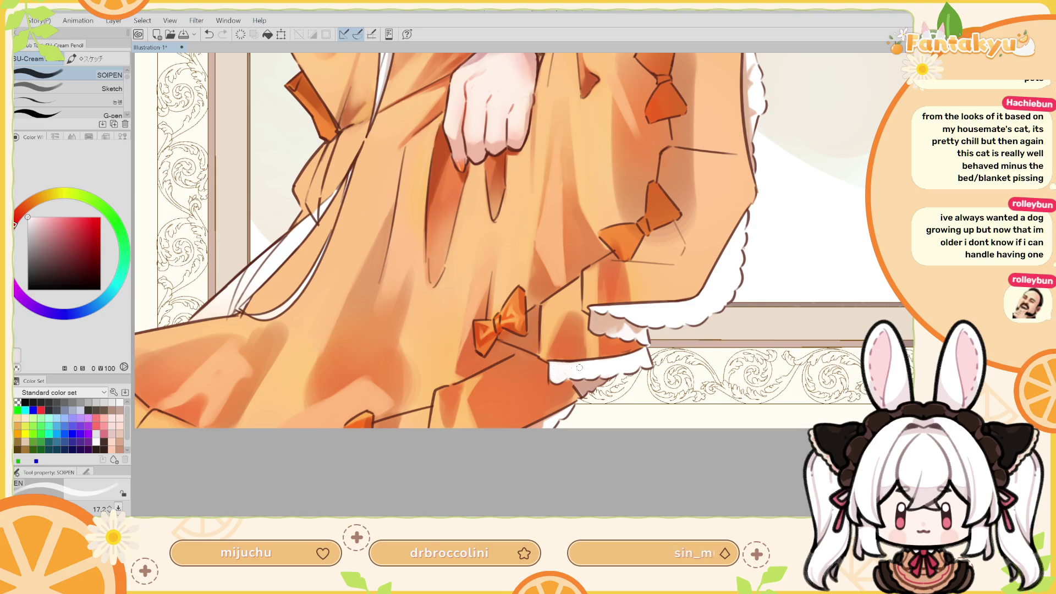
mouse_move(607, 341)
mouse_down()
mouse_move(649, 357)
mouse_move(605, 373)
mouse_move(601, 386)
mouse_up()
alt+click(602, 385)
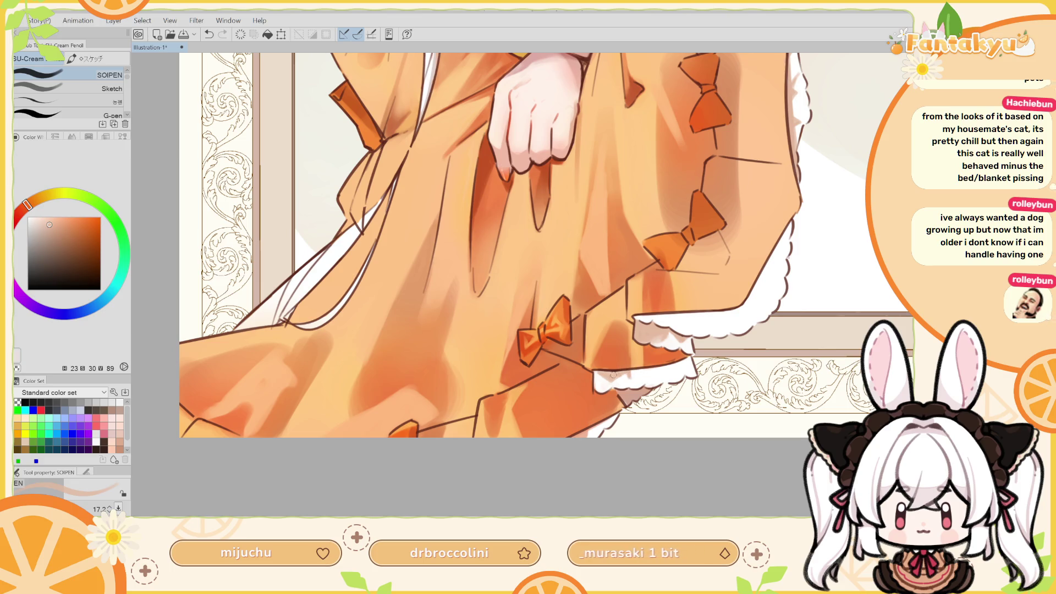
Paint short saturated-orange and pale-peach strokes near the lace trim, tilting the view about 45 degrees
alt+click(603, 365)
alt+click(612, 378)
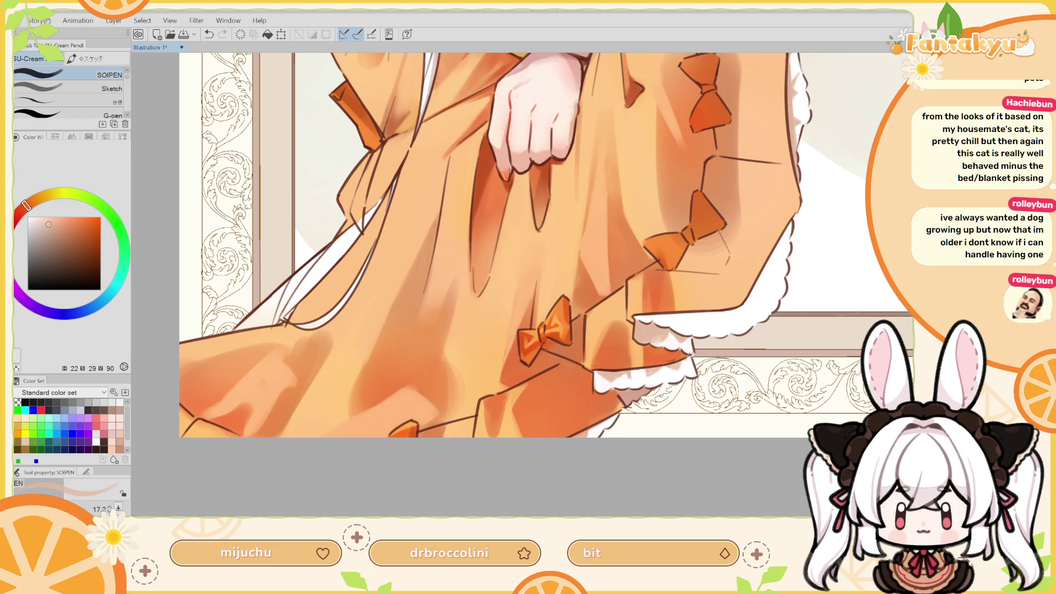
drag(689, 357, 687, 364)
key(ctrl+z)
drag(676, 364, 681, 362)
key(shift+space)
mouse_move(684, 282)
mouse_down()
mouse_move(585, 303)
mouse_move(572, 341)
mouse_up()
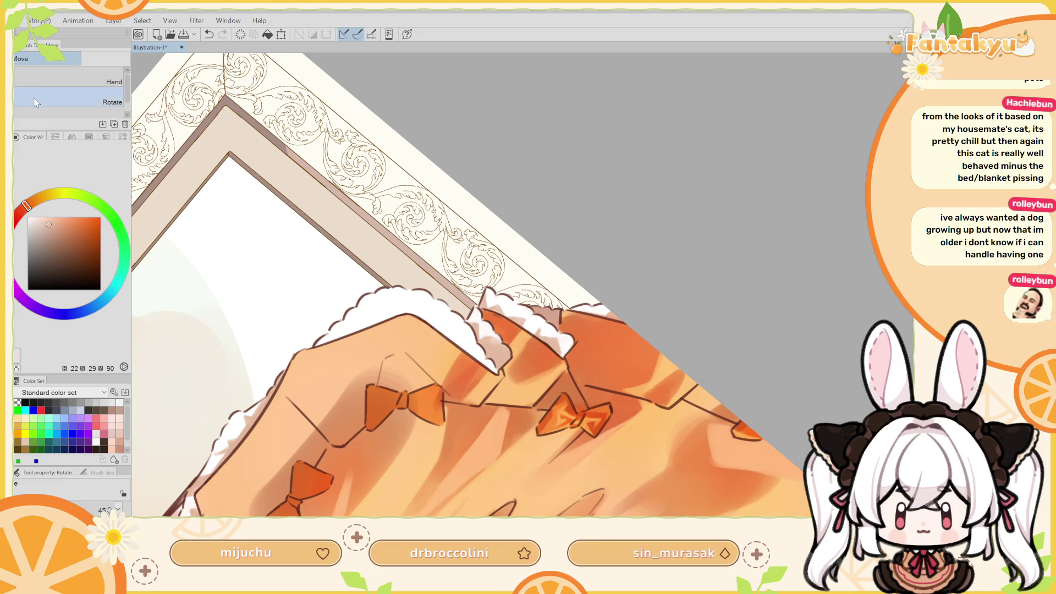
key(p)
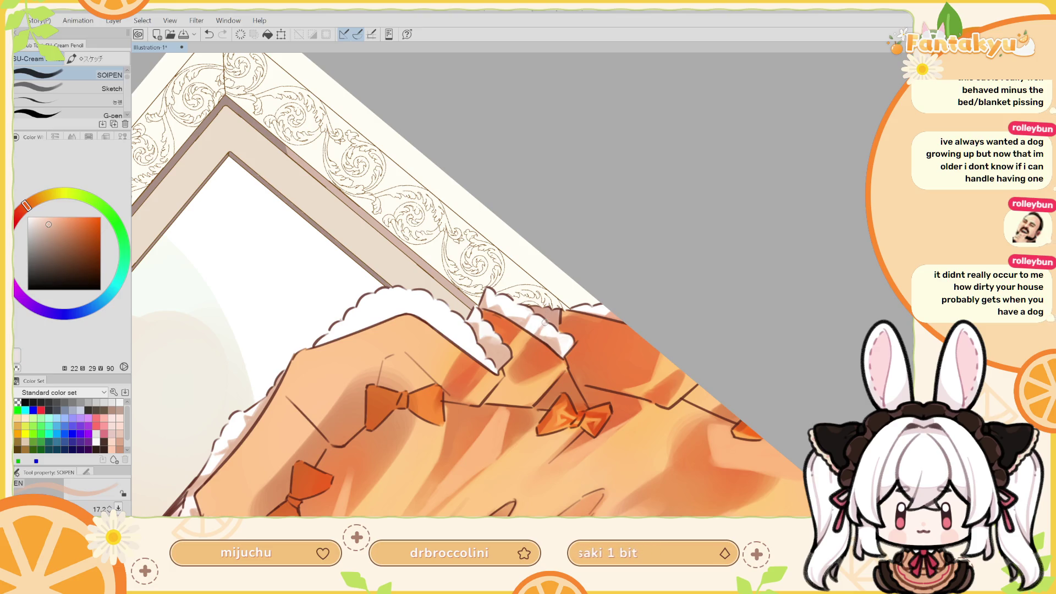
key(h)
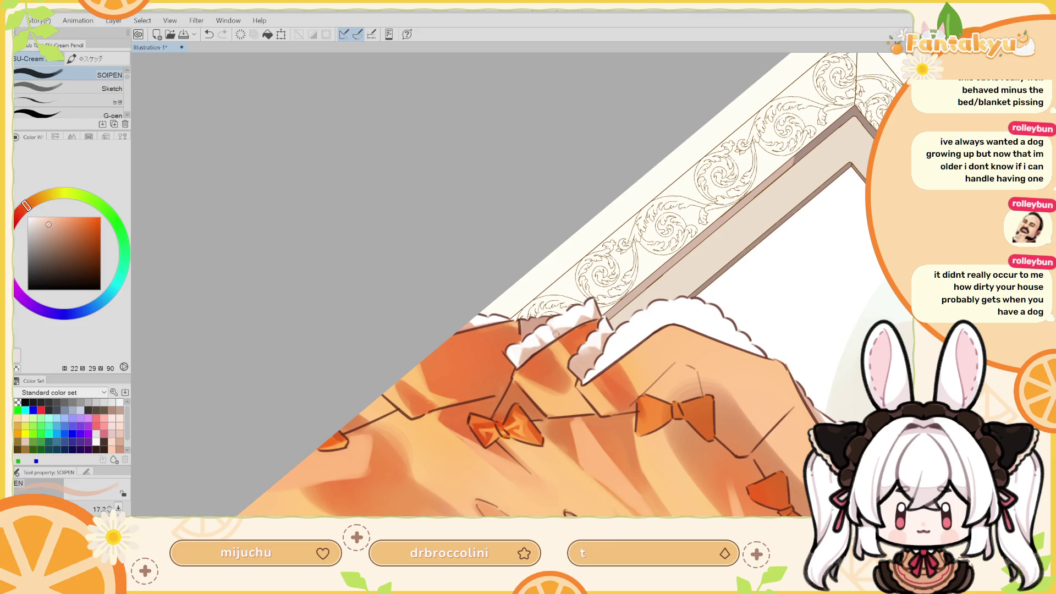
key(ctrl+z)
key(ctrl+y)
Paint the lace's near-white along the trim, compare it with undo/redo, and level the canvas rotation
alt+click(516, 347)
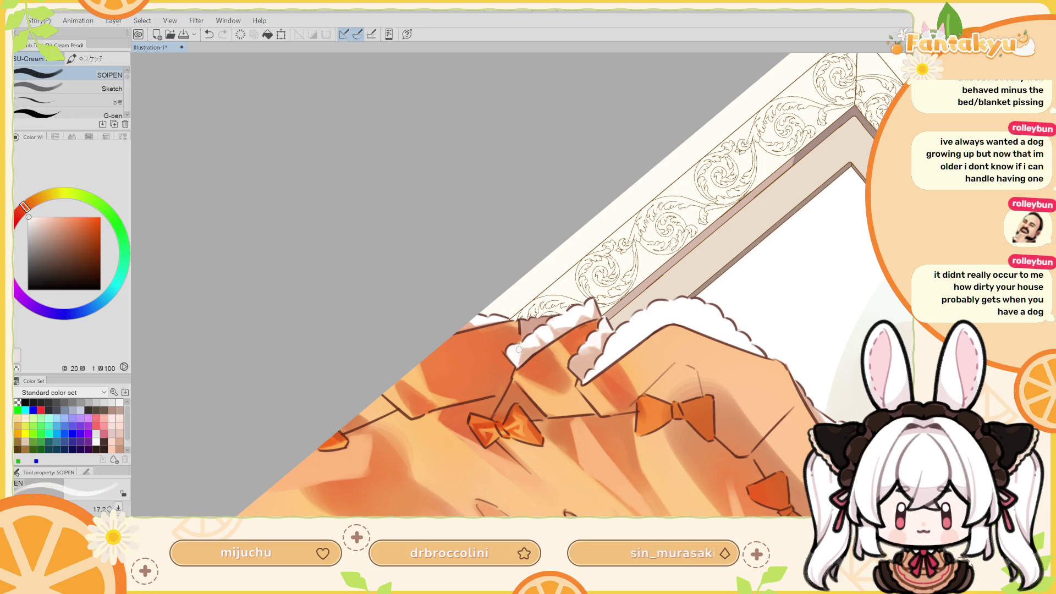
drag(508, 351, 527, 345)
key(ctrl+z)
key(ctrl+y)
key(ctrl+z)
key(ctrl+y)
key(ctrl+z)
key(ctrl+y)
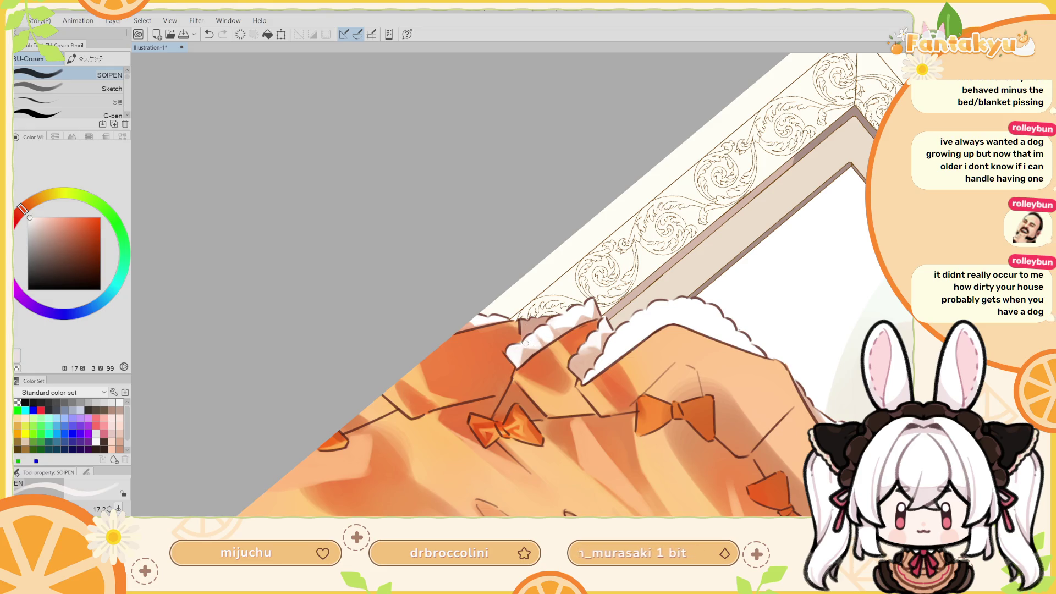
key(ctrl+@)
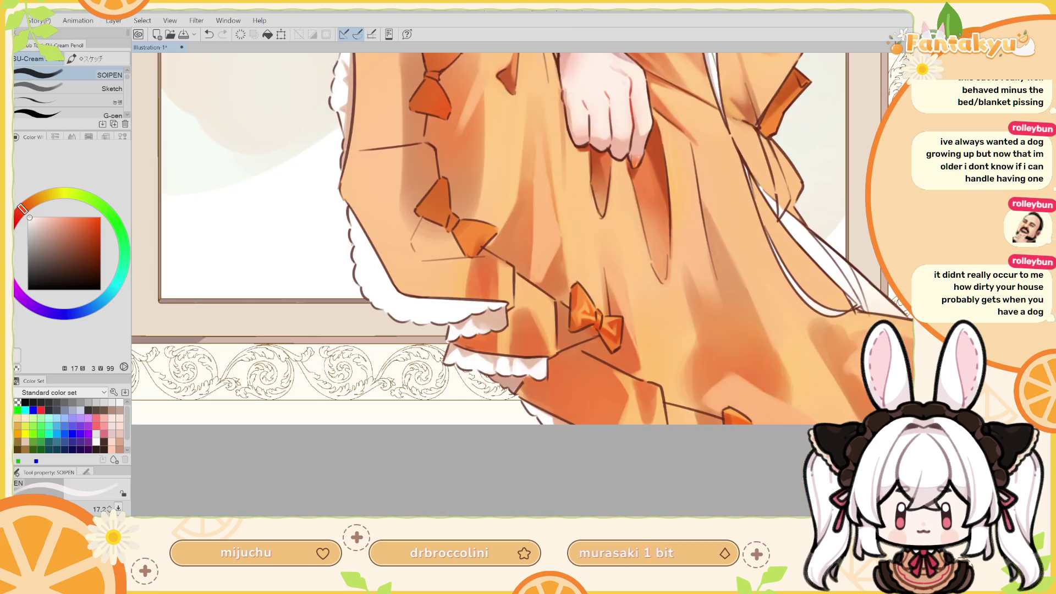
Shade the bow with light peach sampled from the dress, comparing the stroke via undo/redo
alt+click(539, 362)
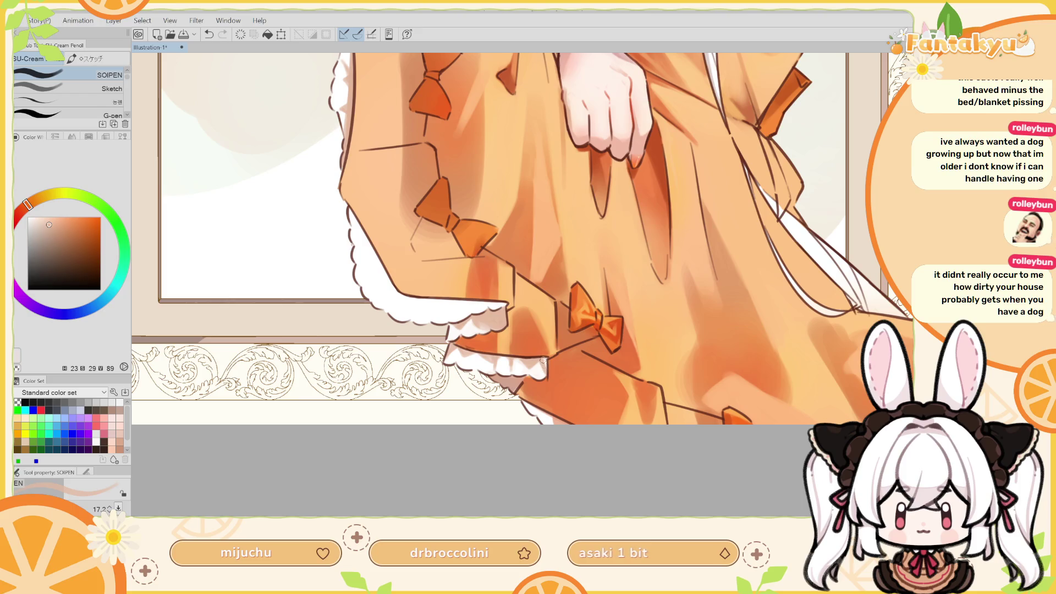
key(ctrl+z)
key(ctrl+y)
key(ctrl+z)
key(ctrl+y)
key(ctrl+z)
key(ctrl+y)
key(ctrl+z)
key(ctrl+y)
key(ctrl+z)
key(ctrl+y)
Tilt the view toward the hem, try white at brush size 40.2, then resample peach at size 17.2
key(shift+space)
drag(540, 352, 506, 301)
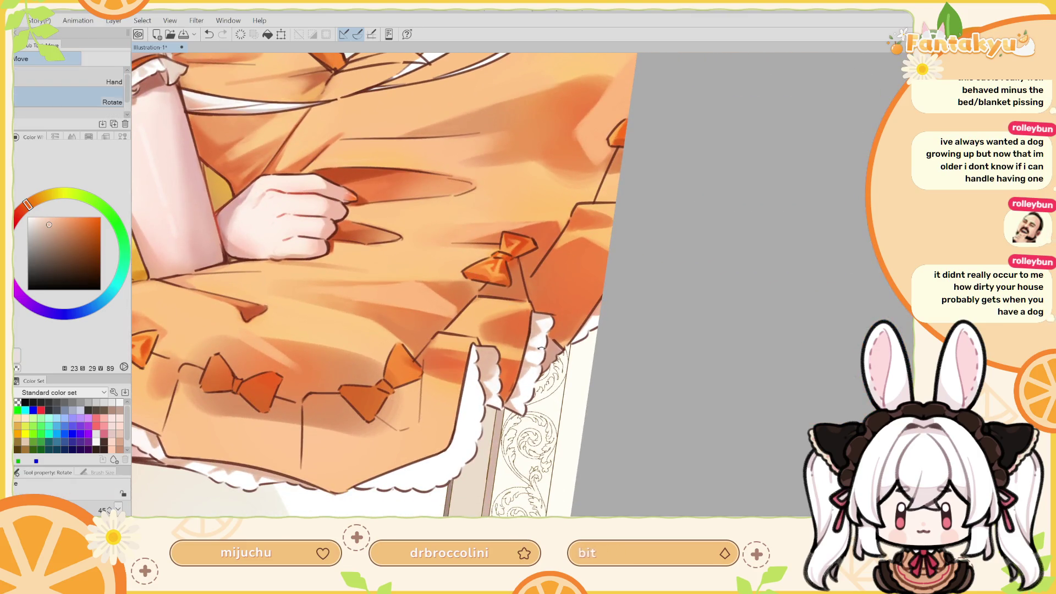
key(x)
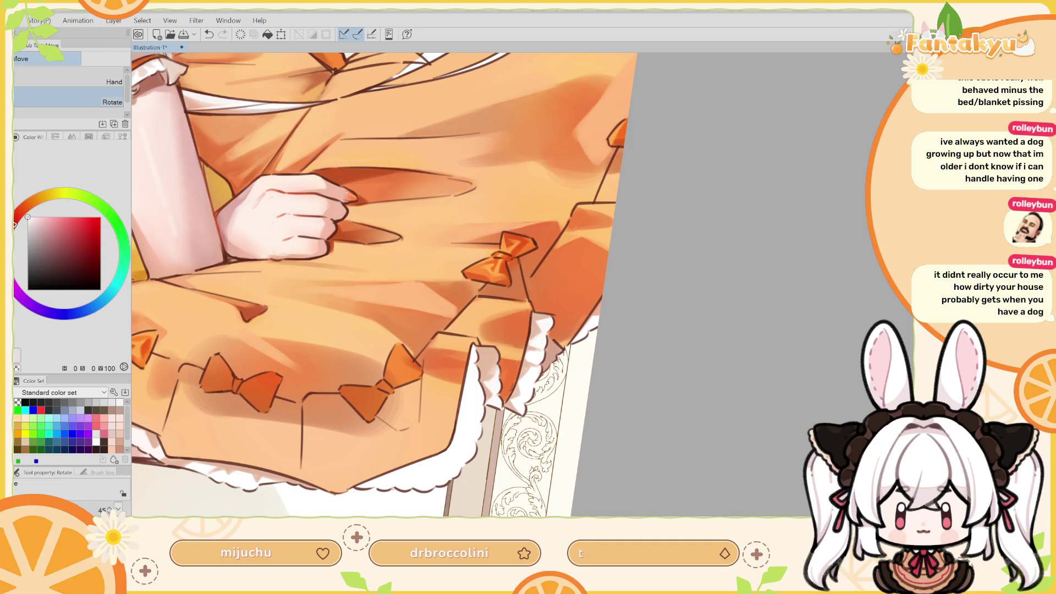
key(p)
mouse_move(561, 345)
mouse_down()
mouse_move(538, 349)
mouse_move(542, 302)
mouse_move(512, 313)
mouse_move(471, 302)
mouse_up()
key(ctrl+z)
key(ctrl+z)
key(ctrl+z)
key(ctrl+z)
key(ctrl+z)
alt+click(517, 334)
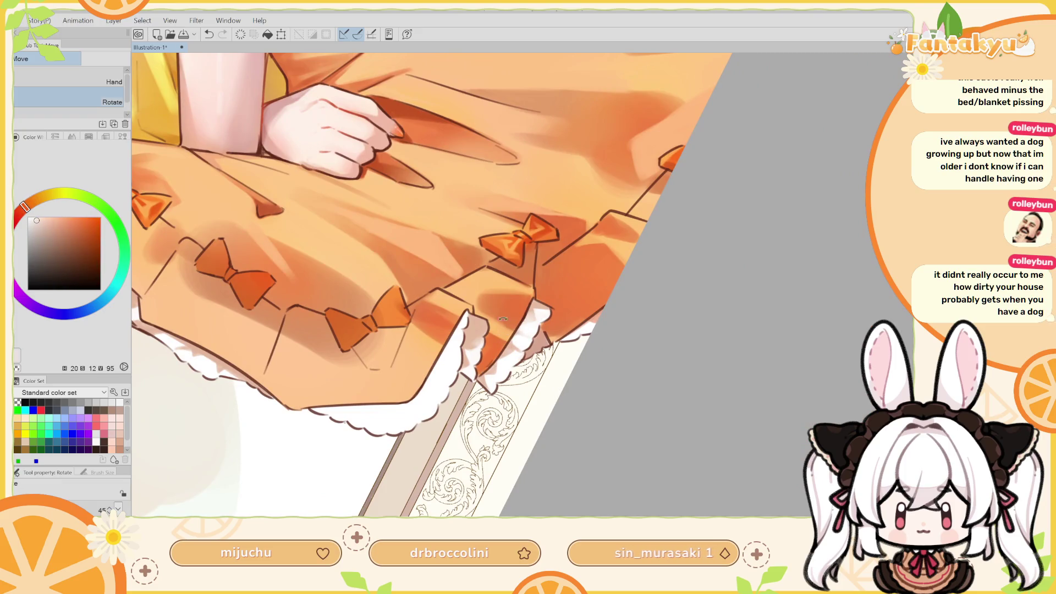
key(p)
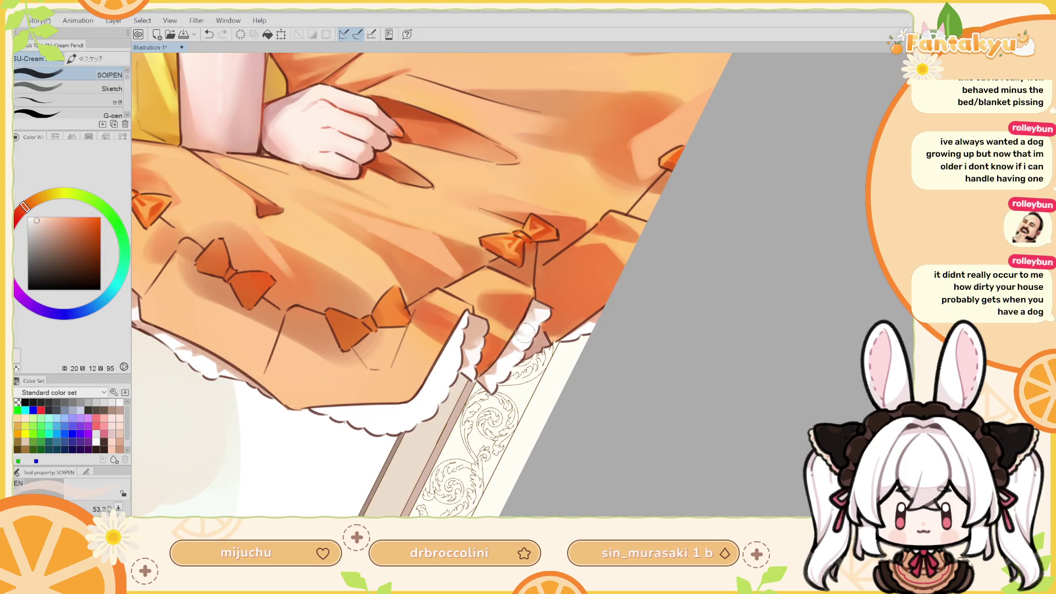
key(bracketleft)
Dab small peach and deeper orange touch-ups near the frill, then sample the frill's white
alt+click(513, 338)
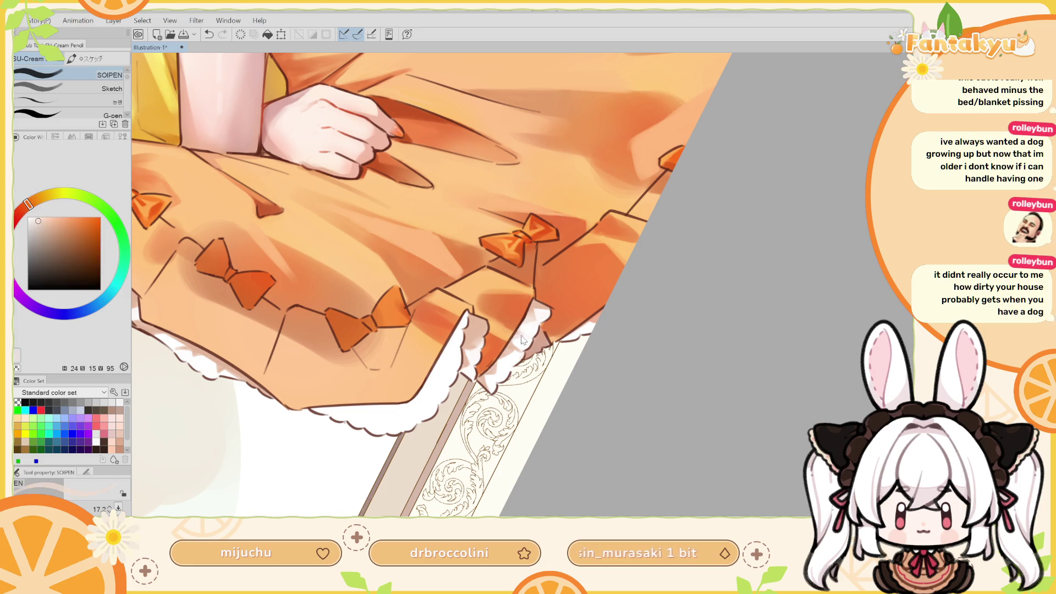
click(518, 334)
drag(518, 334, 523, 335)
alt+click(514, 348)
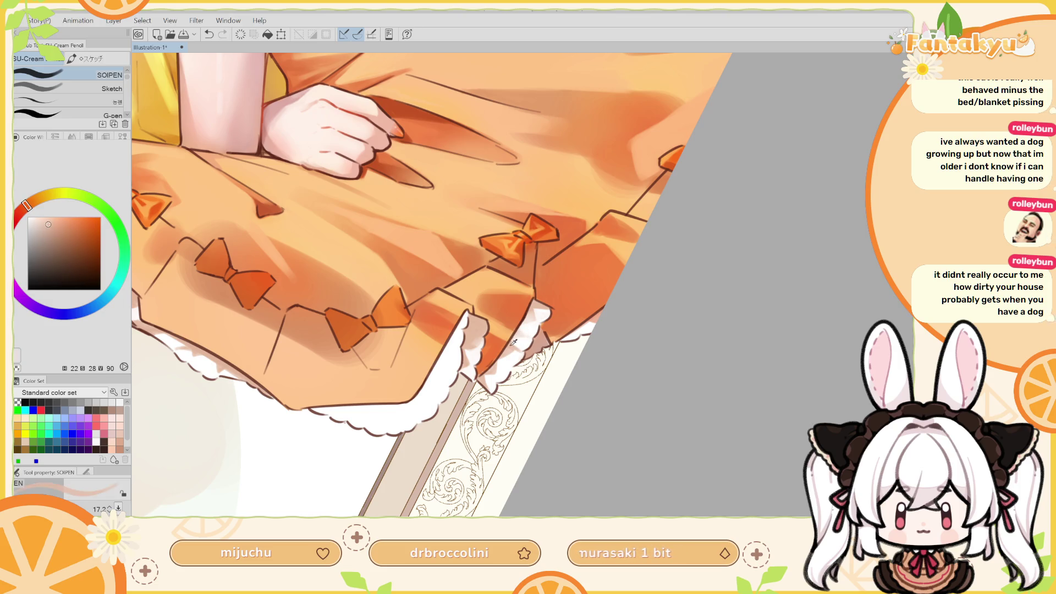
key(ctrl+z)
click(516, 346)
alt+click(517, 355)
key(h)
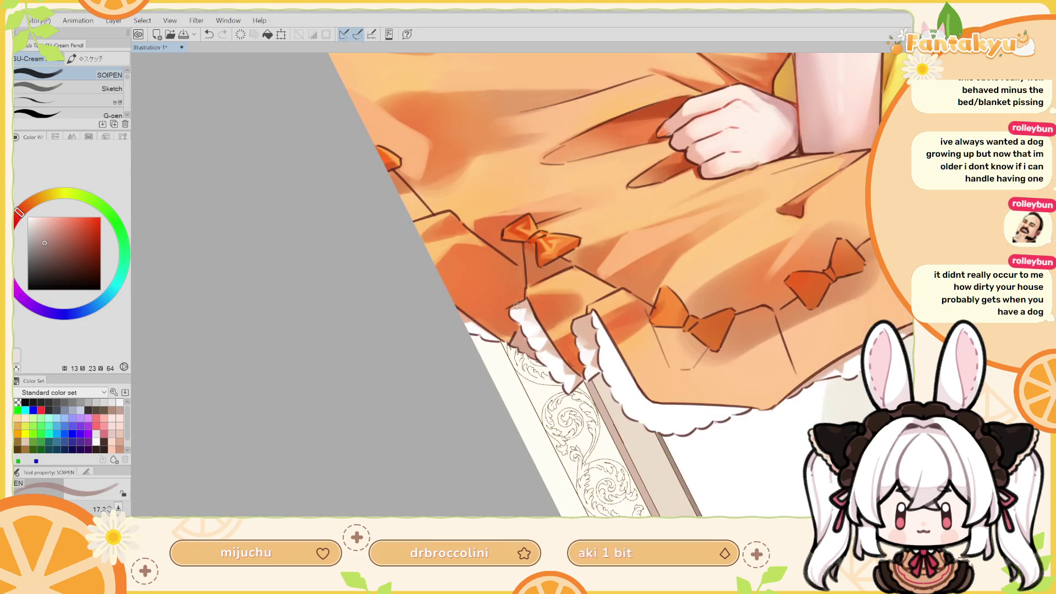
alt+click(547, 351)
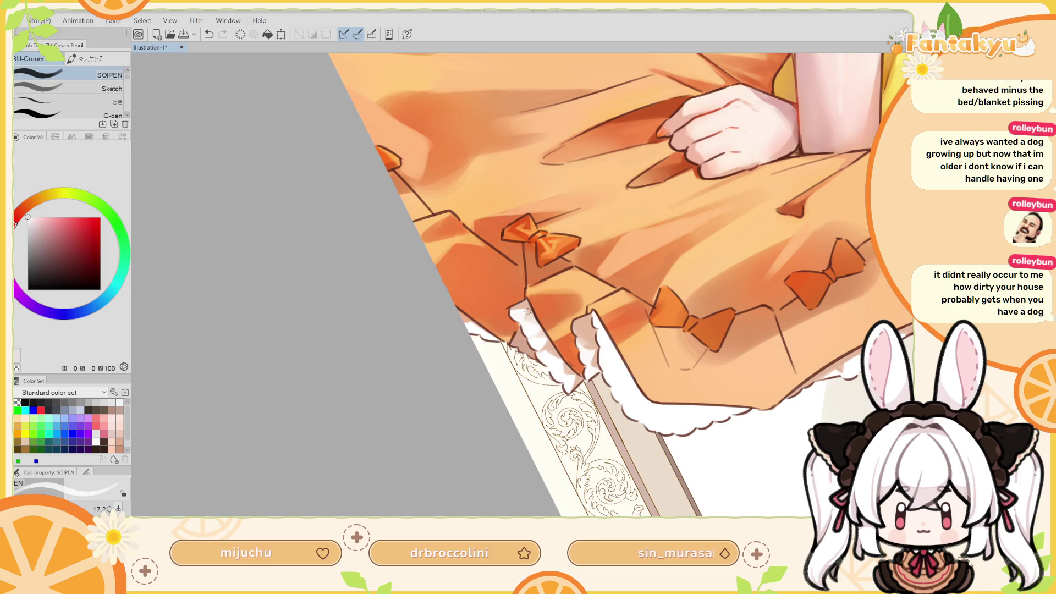
key(at)
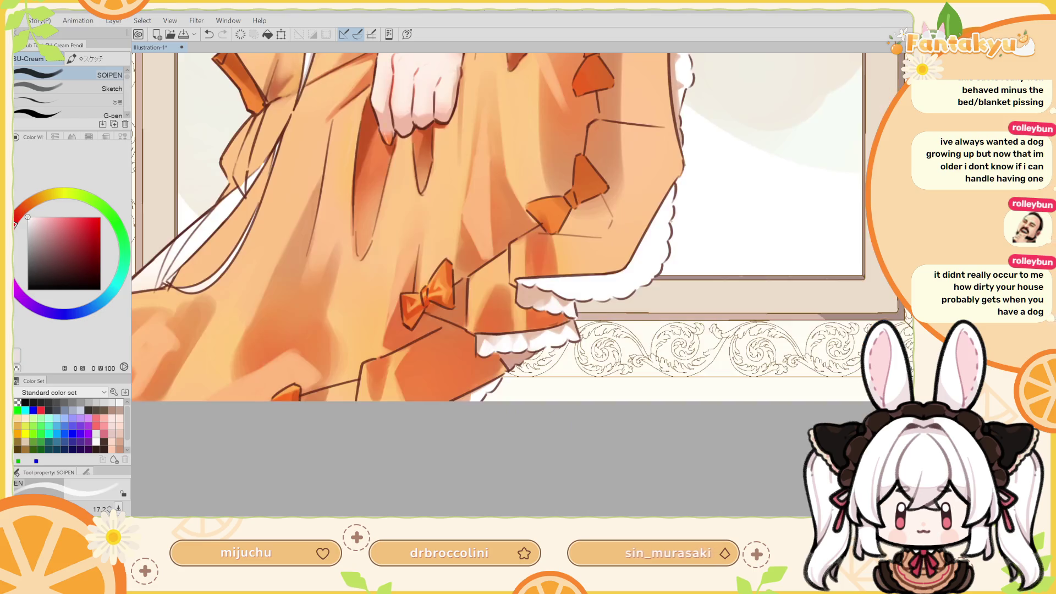
Sample the frill's white, shrink the brush to 19.6, and touch up the white frill at the hem
key(h)
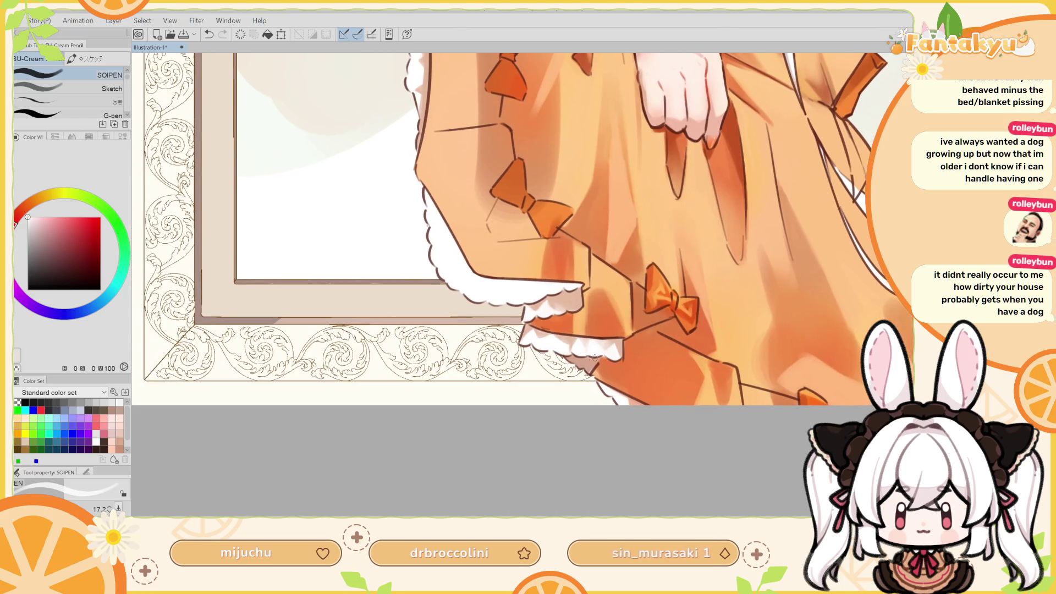
alt+click(589, 363)
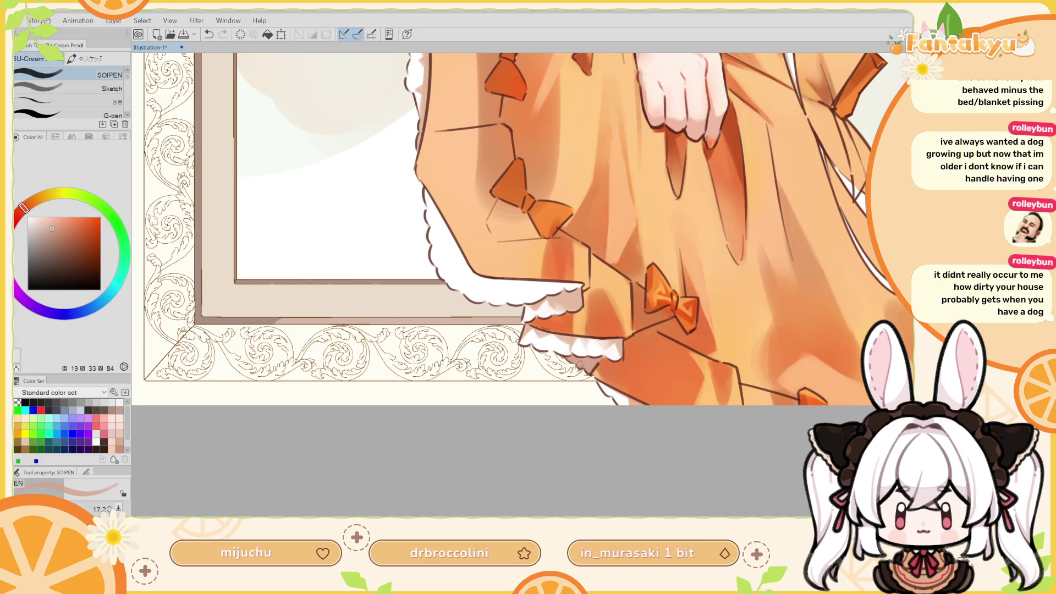
scroll(587, 330, up, 1)
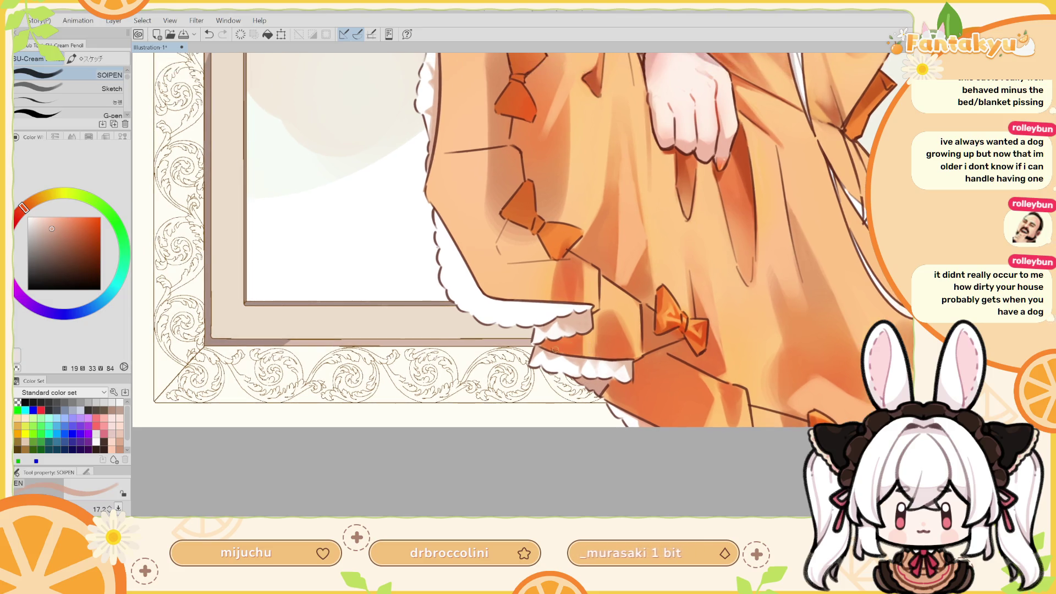
alt+click(556, 363)
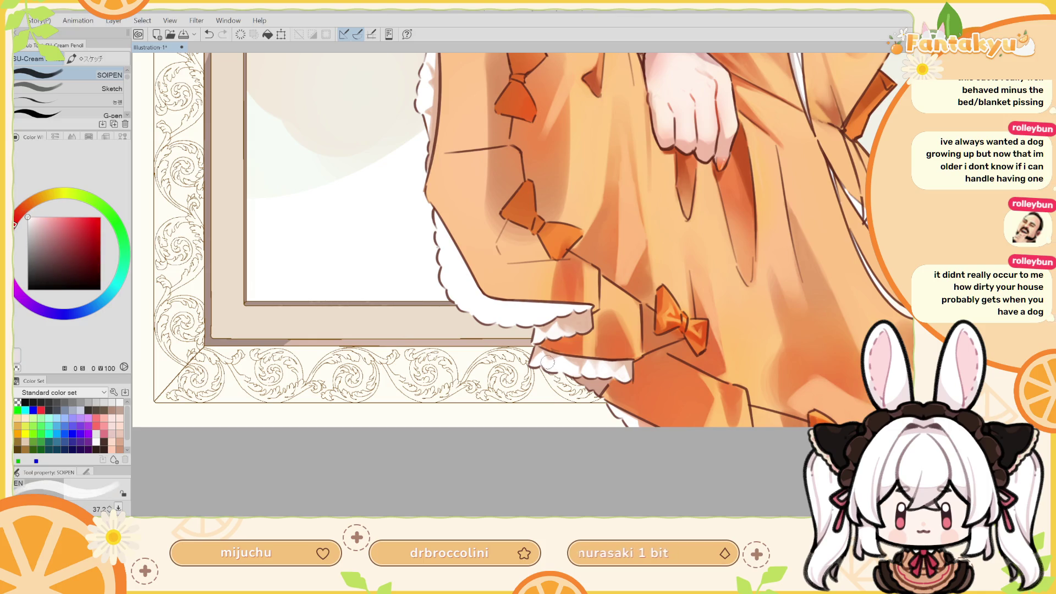
key(bracketleft)
key(ctrl+z)
drag(543, 351, 557, 362)
key(ctrl+z)
key(ctrl+z)
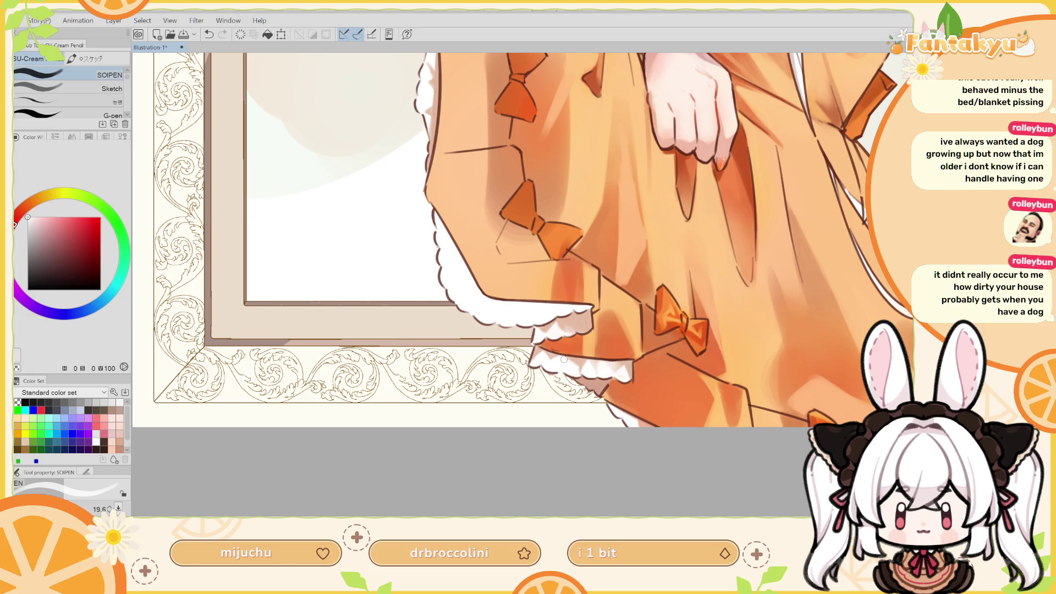
Resample orange and white from the dress and tilt the view about 45° onto the skirt
key(r)
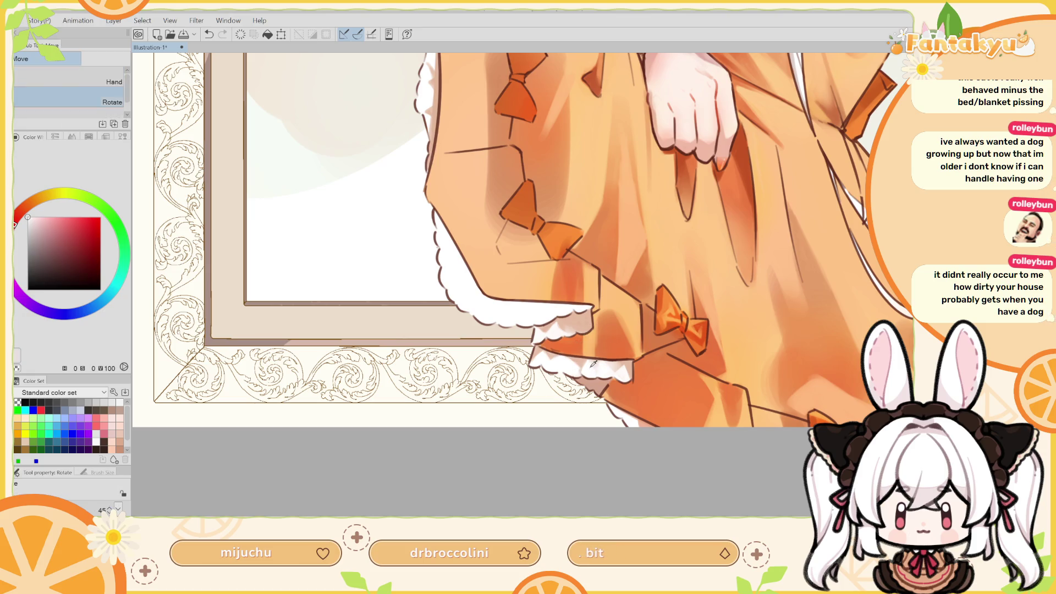
key(p)
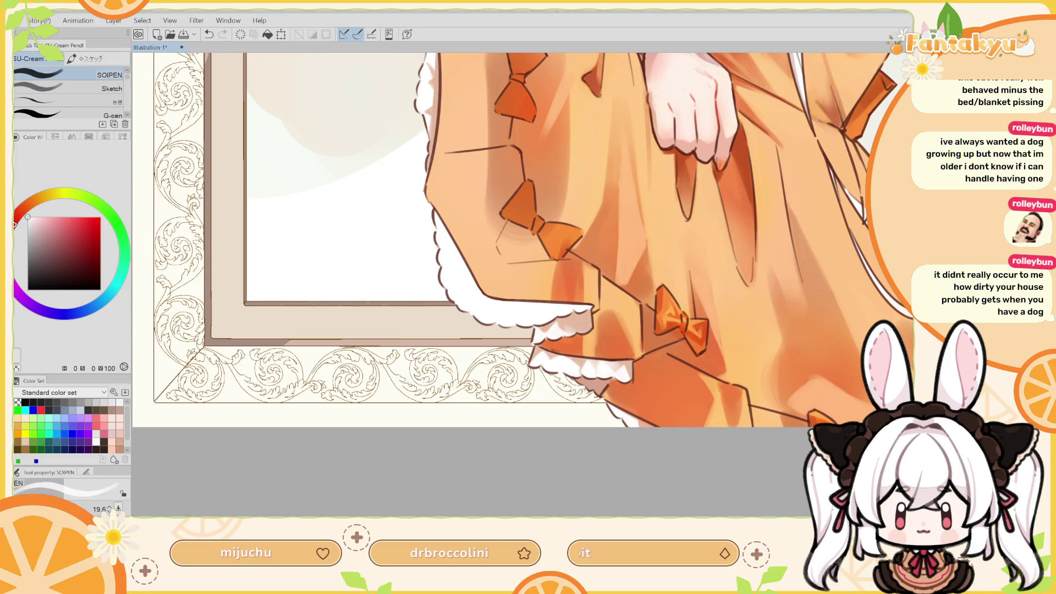
alt+click(589, 361)
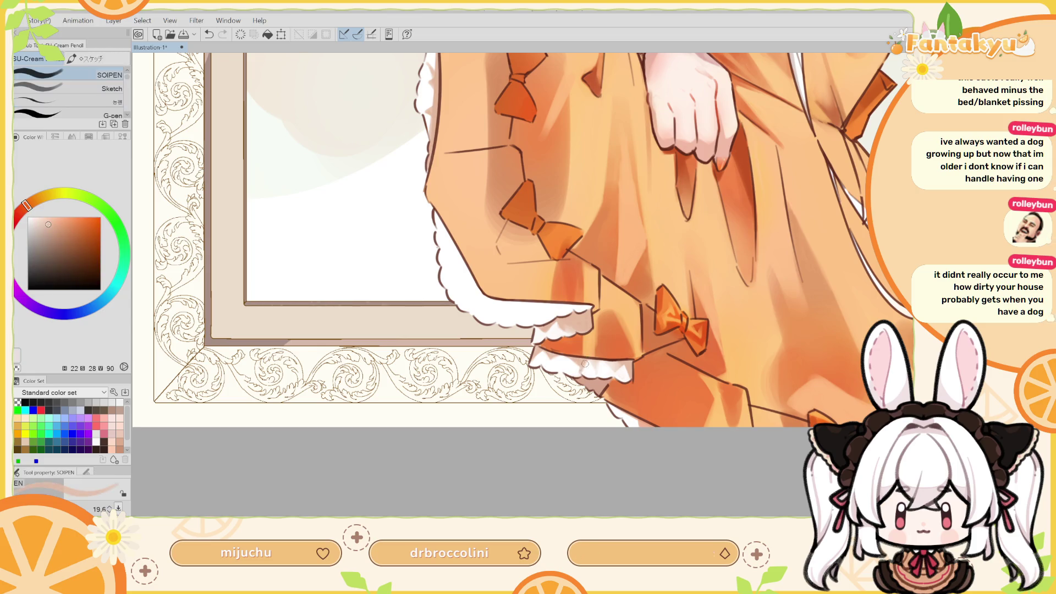
alt+click(583, 366)
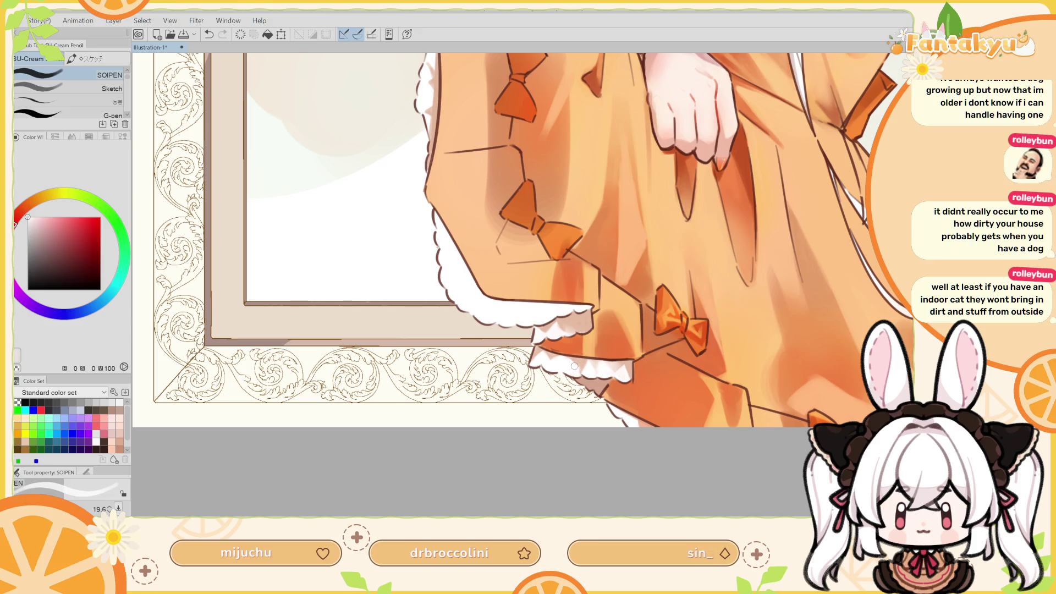
mouse_move(574, 369)
mouse_down()
mouse_move(577, 258)
mouse_move(585, 330)
mouse_up()
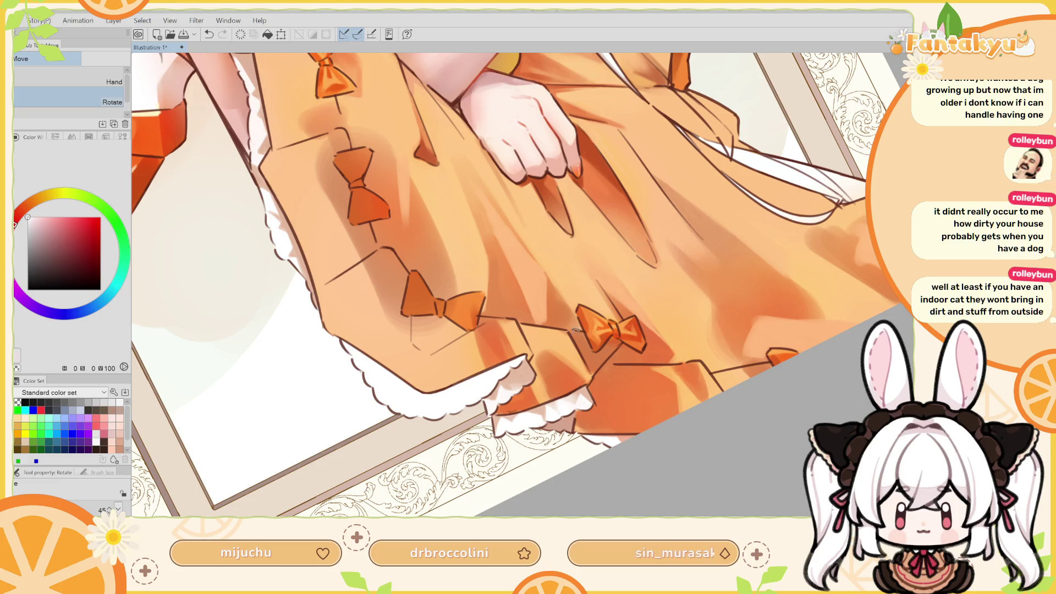
Blend light orange shading around the bows at brush size 13.2, then straighten the canvas view
alt+click(584, 386)
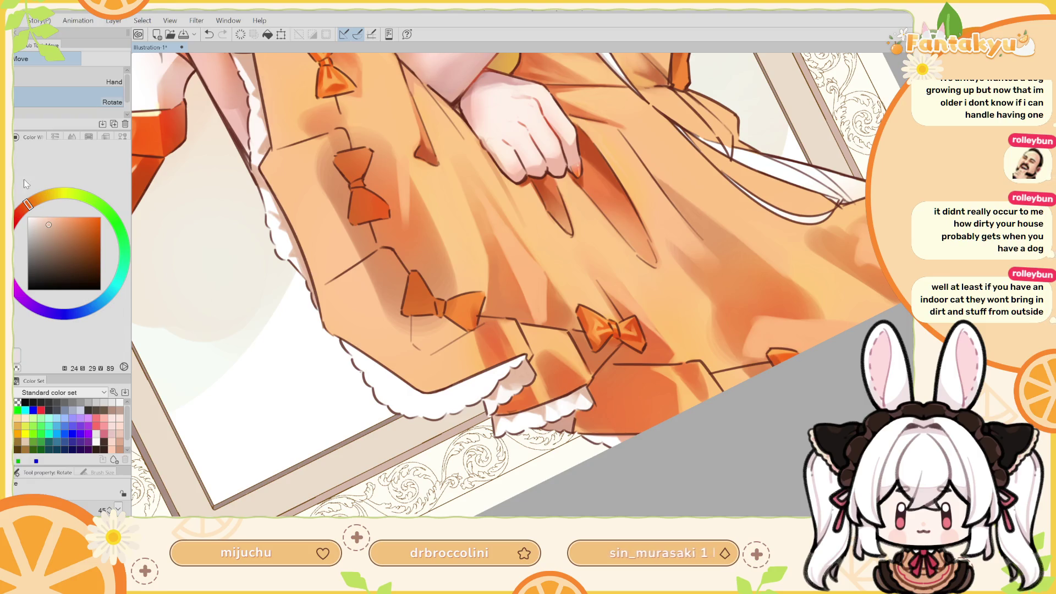
key(p)
key(h)
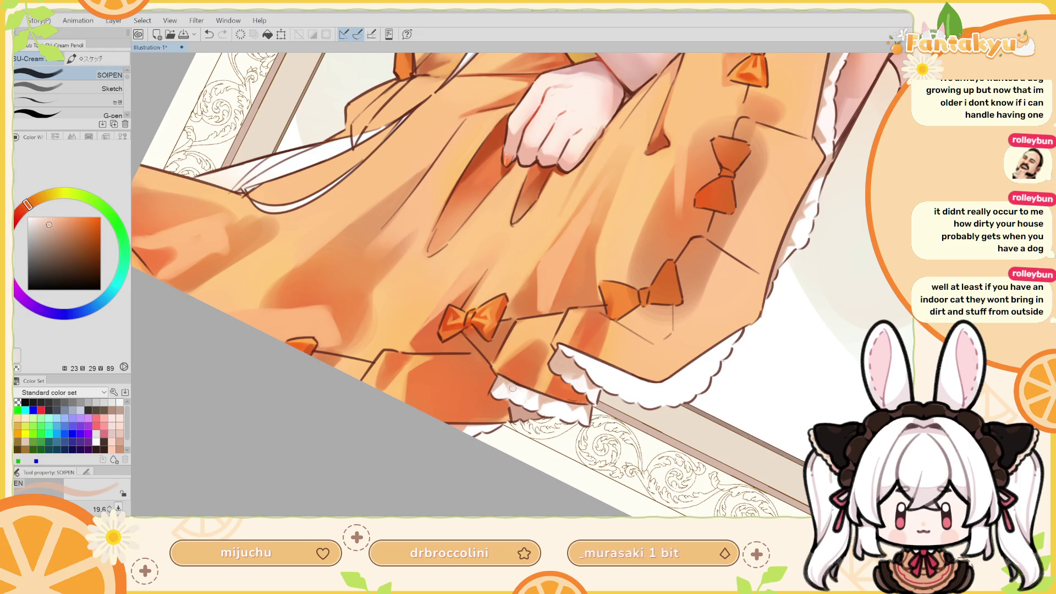
key(bracketleft)
key(bracketleft)
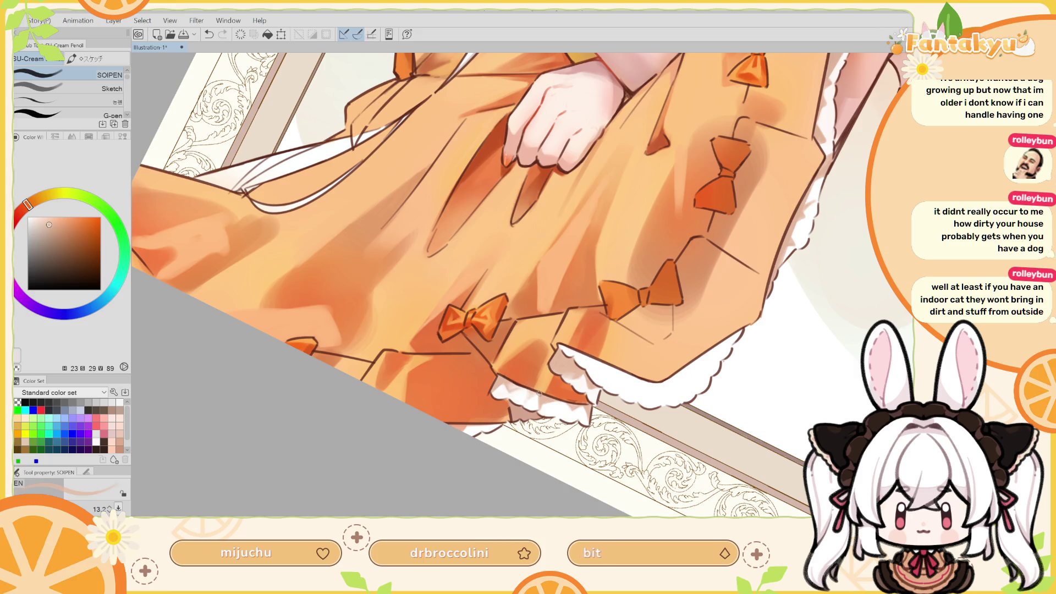
drag(537, 392, 527, 403)
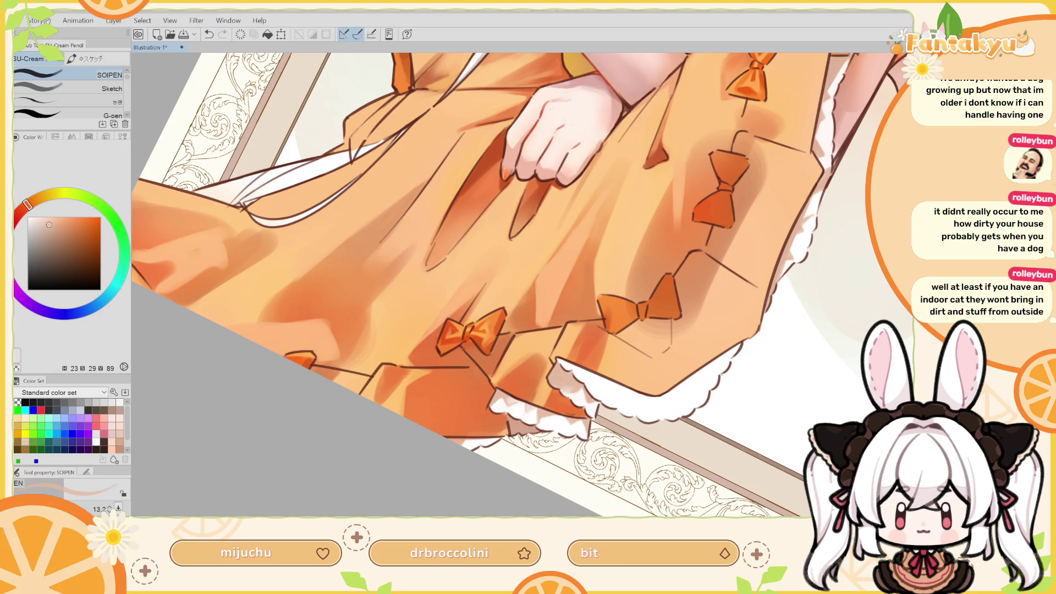
key(ctrl+shift+r)
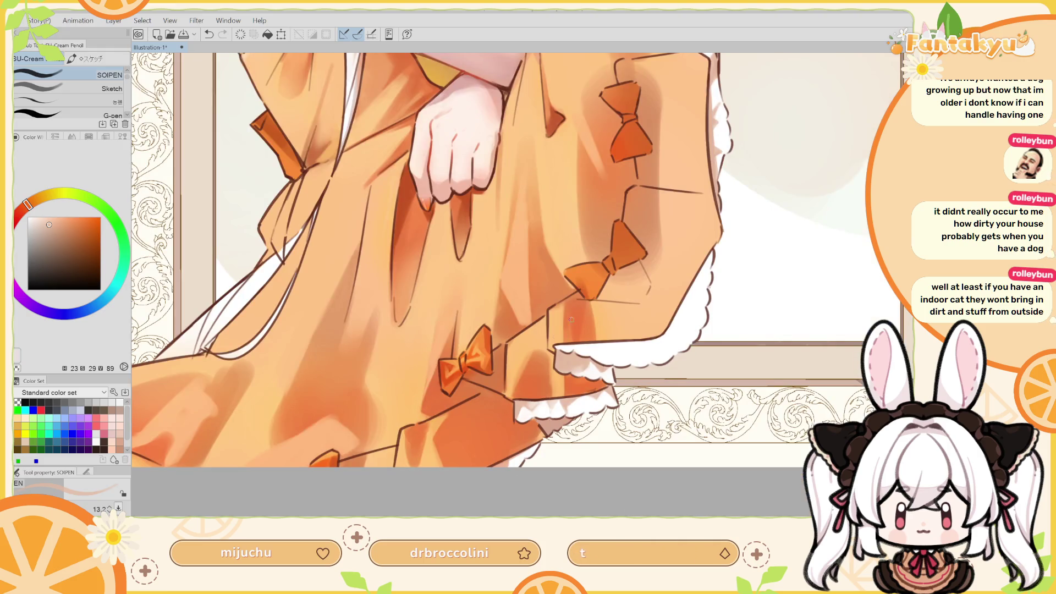
Sample a pale orange from the skirt, switch to white, and mirror the view to check the lace
alt+click(554, 404)
alt+click(556, 413)
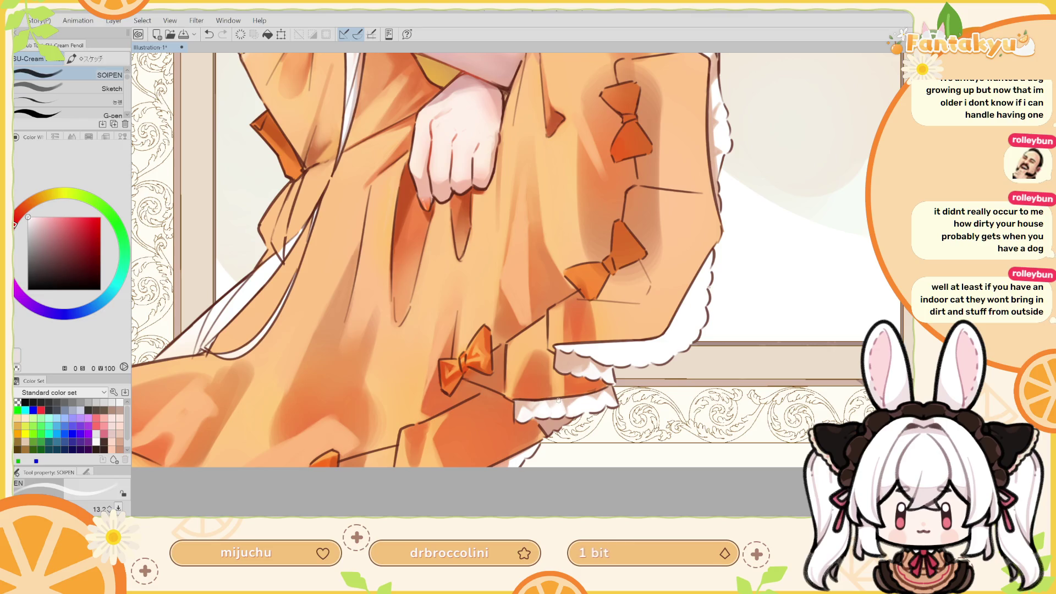
key(h)
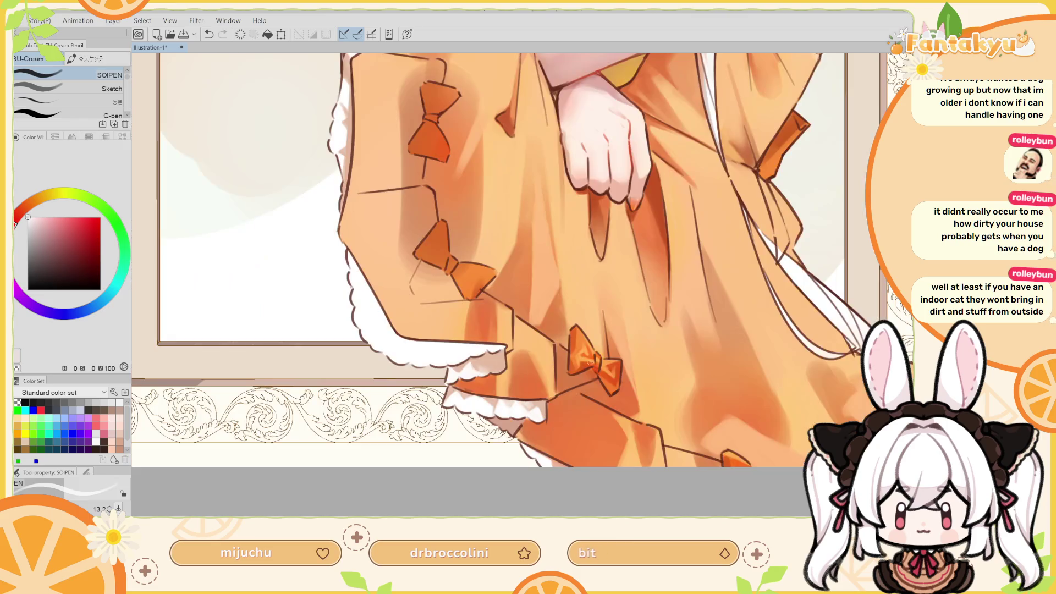
alt+click(569, 399)
alt+click(572, 400)
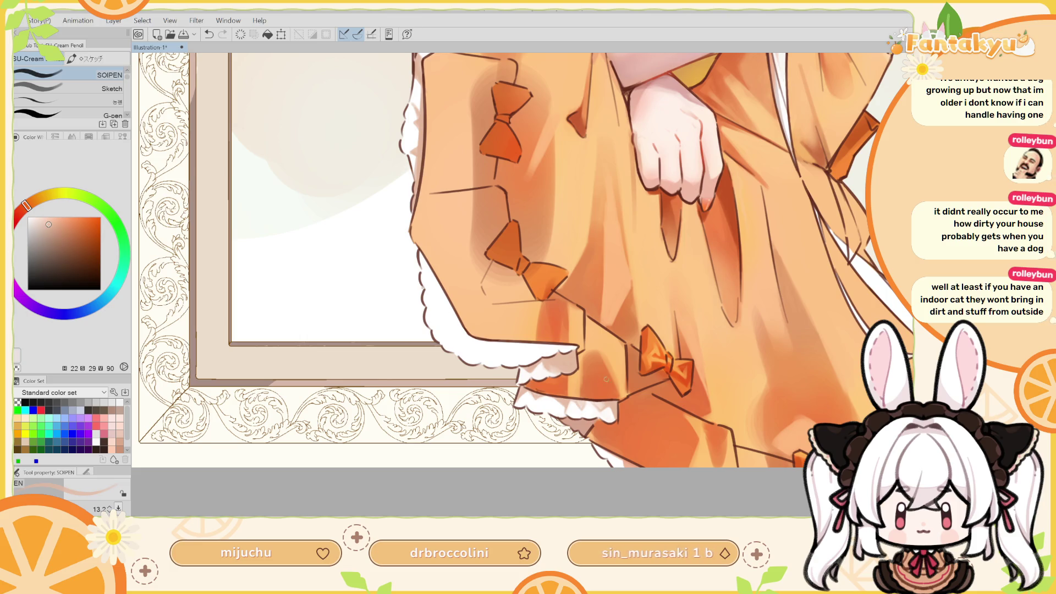
Take a paler tone near the lace, then white with a larger brush, and rotate the canvas
alt+click(583, 405)
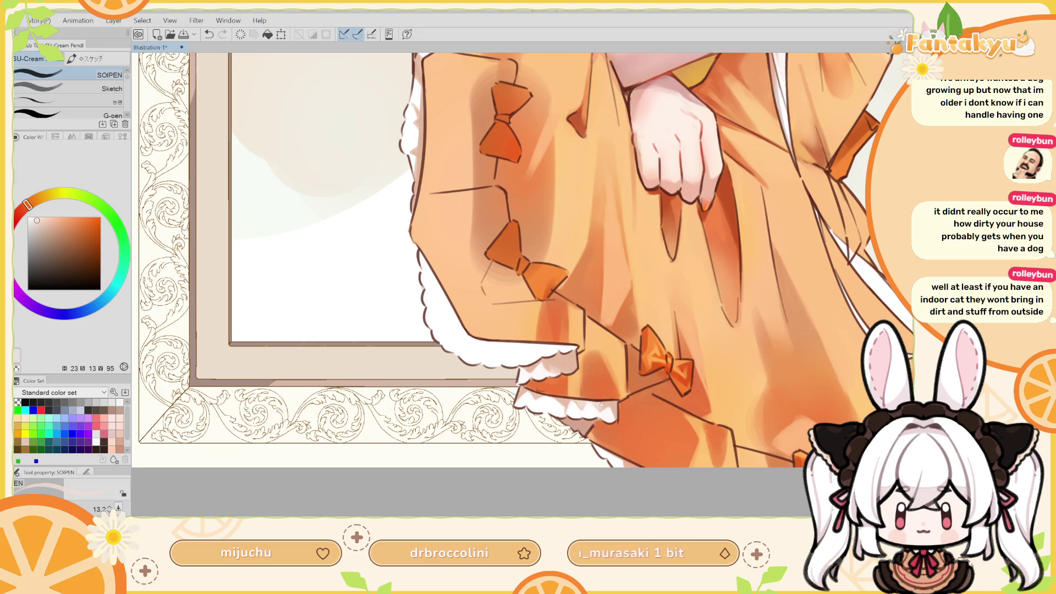
alt+click(586, 411)
key(bracketright)
key(bracketright)
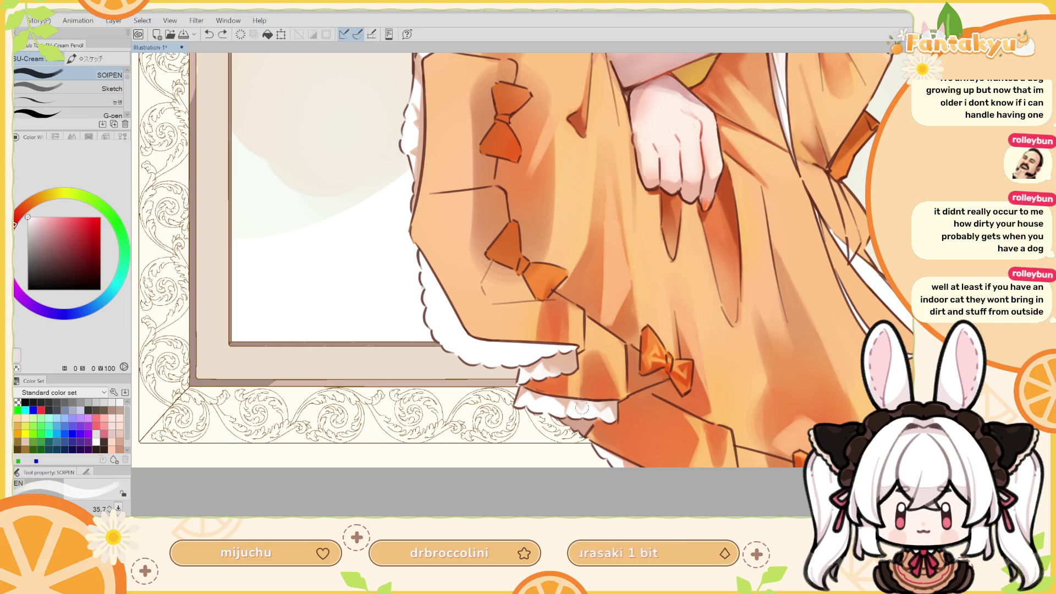
key(r)
mouse_move(598, 346)
mouse_down()
mouse_move(522, 325)
mouse_move(537, 303)
mouse_up()
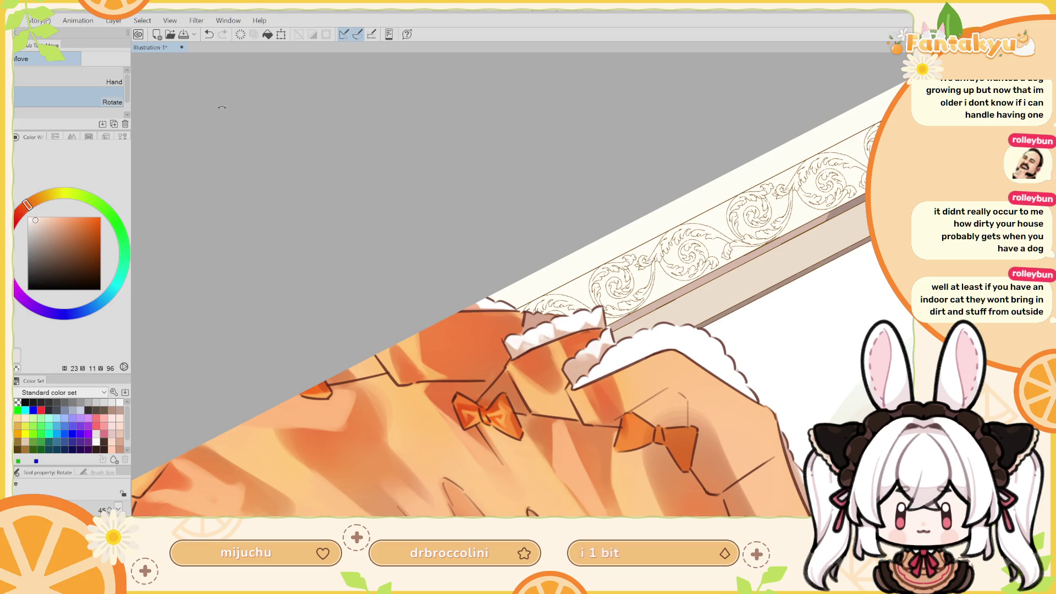
Paint the hem lace in the skirt's pale orange with a smaller pencil, undoing and redoing to compare
key(p)
alt+click(545, 339)
drag(543, 340, 536, 342)
key(ctrl+z)
key(ctrl+y)
key(ctrl+z)
key(ctrl+y)
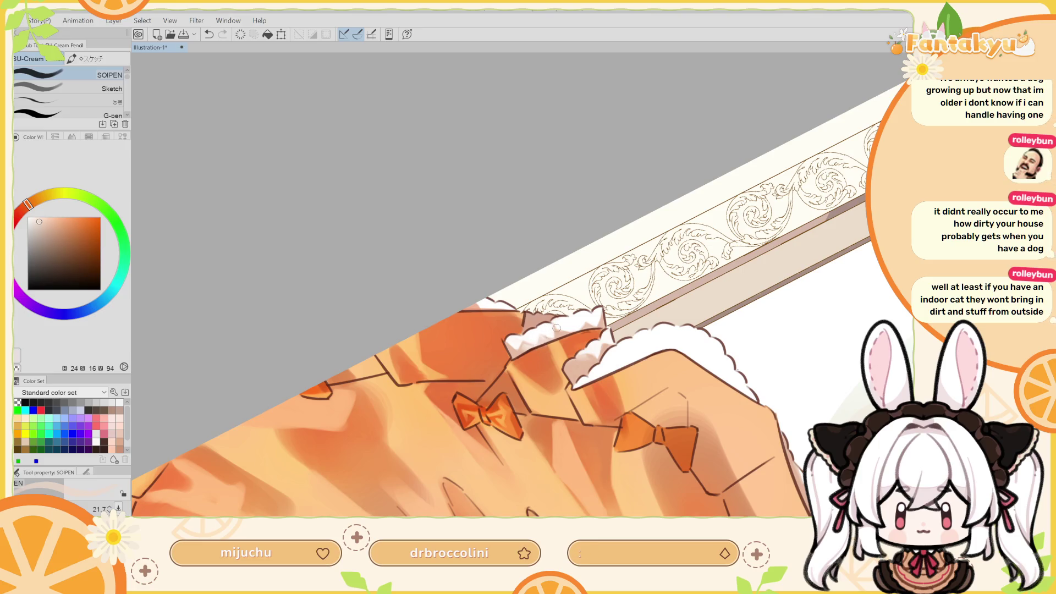
Alternate broad white strokes and fine light-orange strokes to tidy the layered lace hem
alt+click(585, 312)
drag(585, 312, 513, 364)
key(r)
key(p)
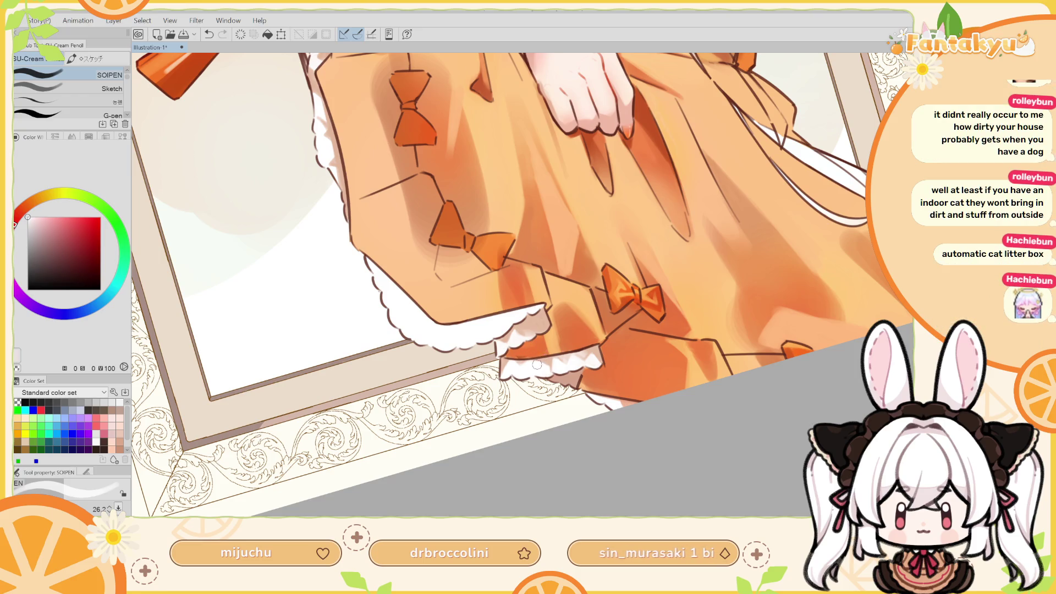
alt+click(521, 362)
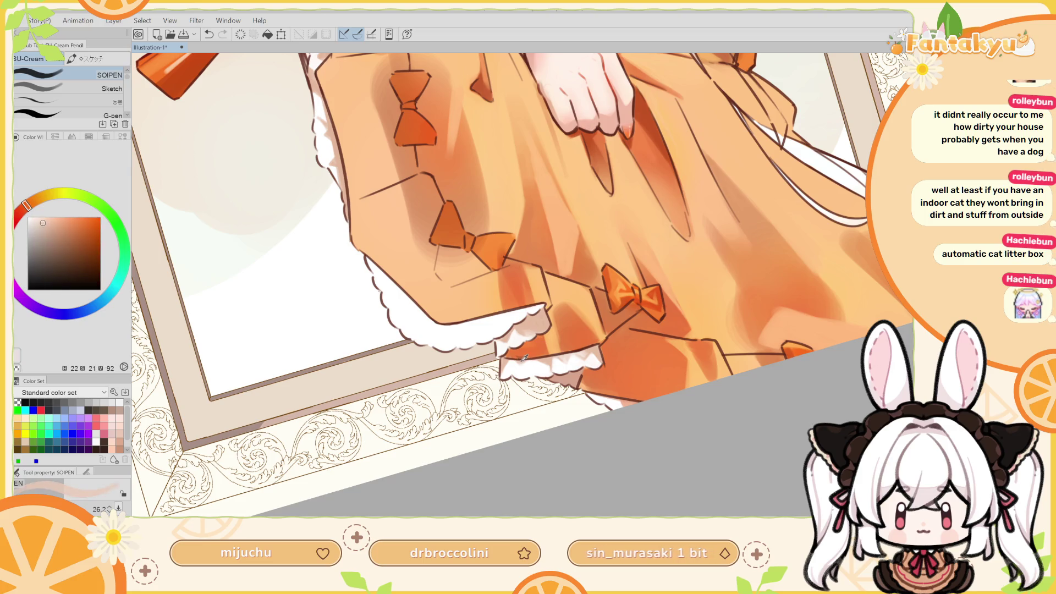
ctrl+alt+drag(527, 361, 524, 367)
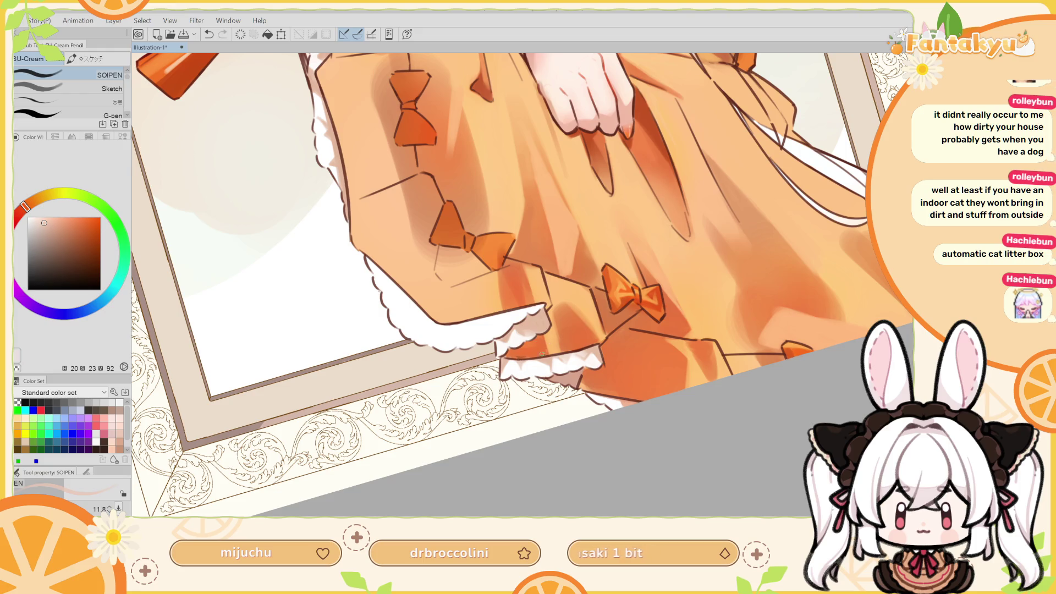
alt+click(543, 350)
mouse_move(523, 369)
ctrl+alt+mouse_down()
mouse_move(544, 365)
mouse_move(533, 355)
mouse_move(557, 365)
mouse_move(569, 330)
mouse_move(562, 344)
ctrl+alt+mouse_up()
key(r)
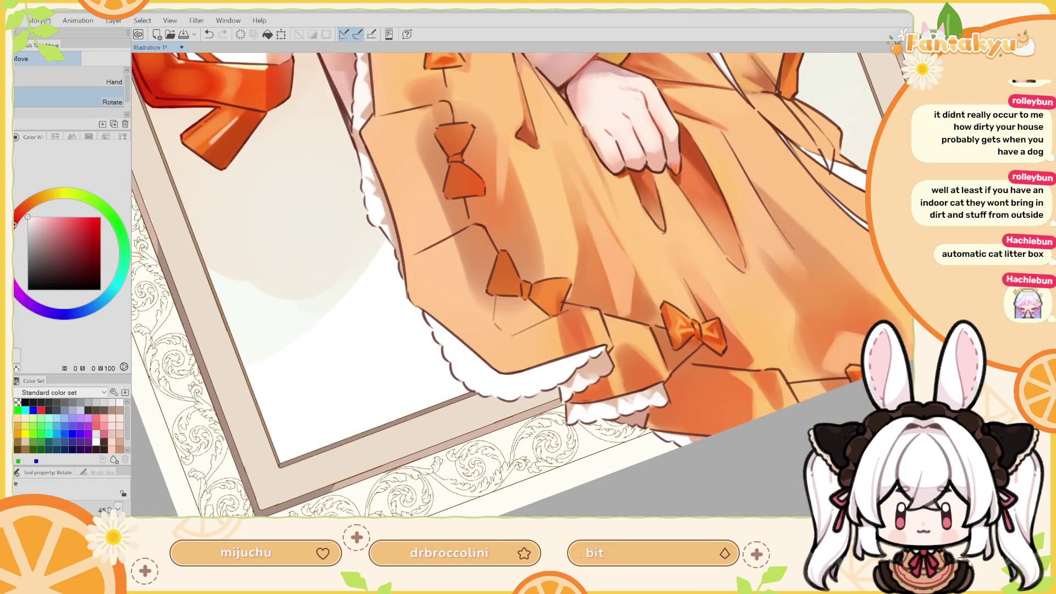
Check the whole figure, then sample pale orange from the skirt with a smaller pencil
key(ctrl+0)
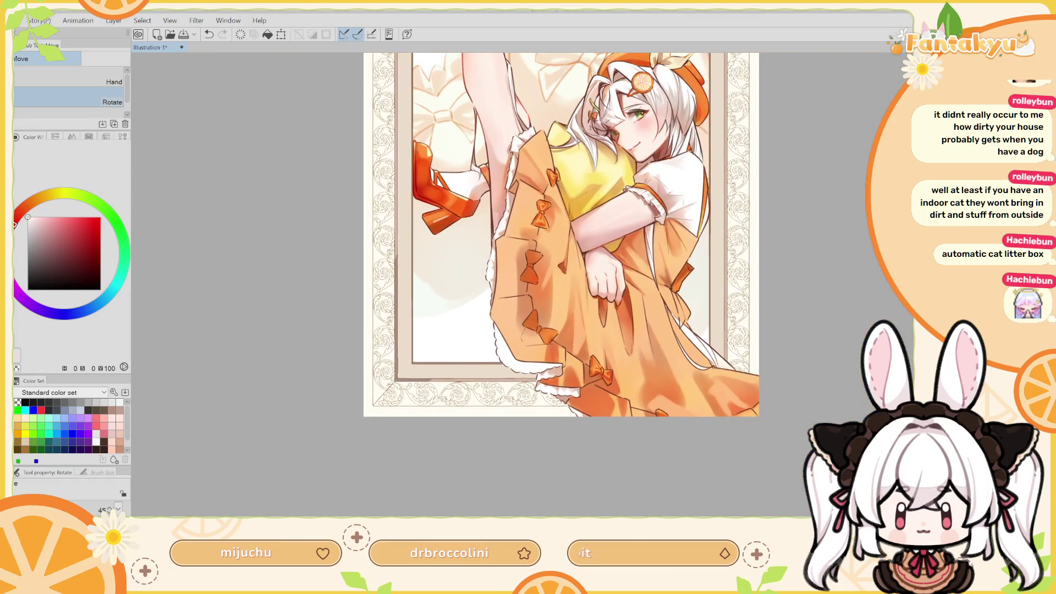
scroll(564, 357, up, 5)
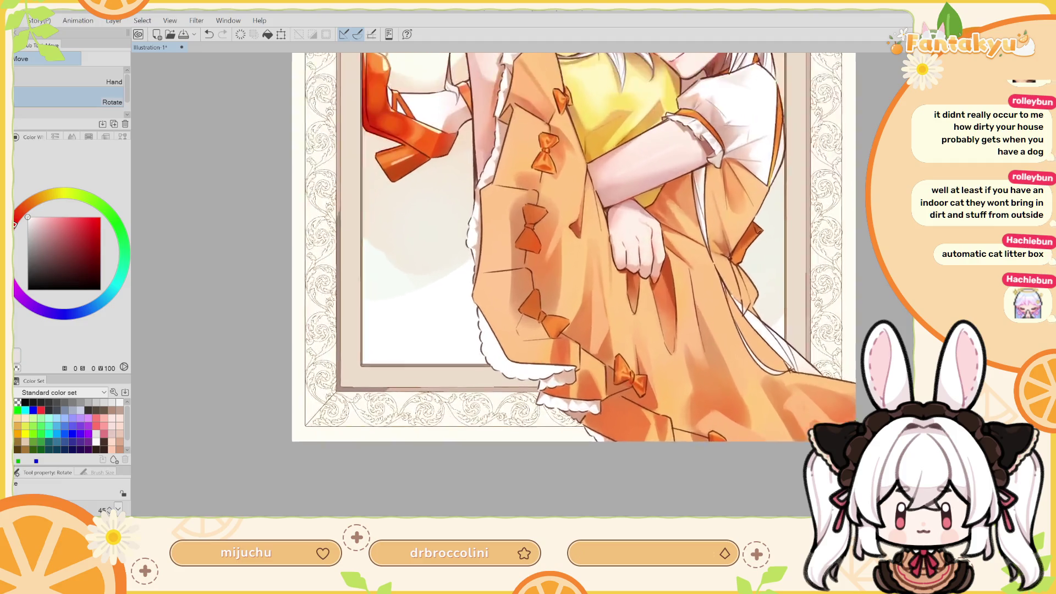
alt+click(611, 413)
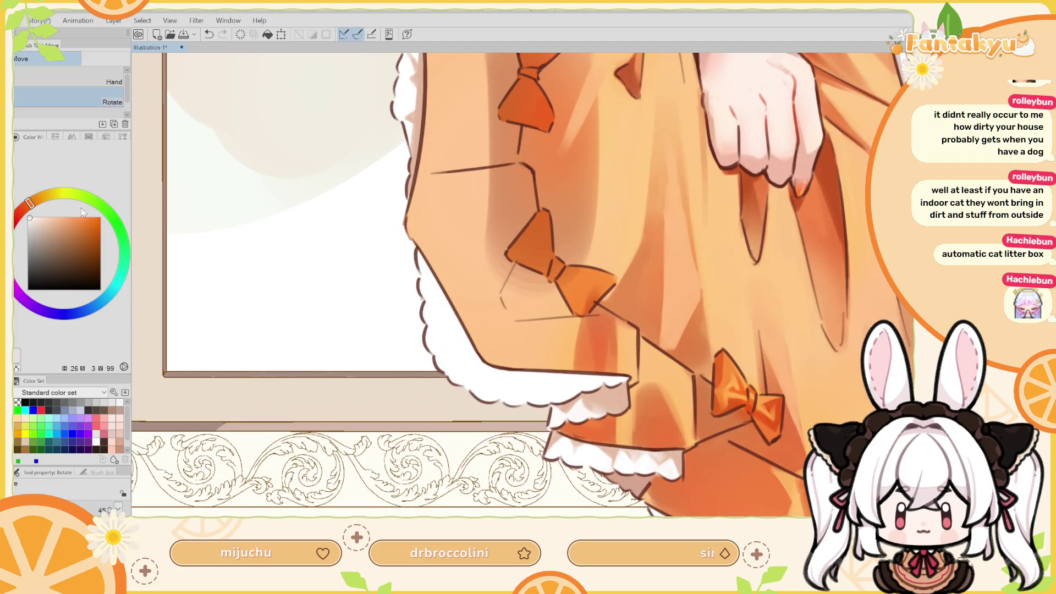
key(p)
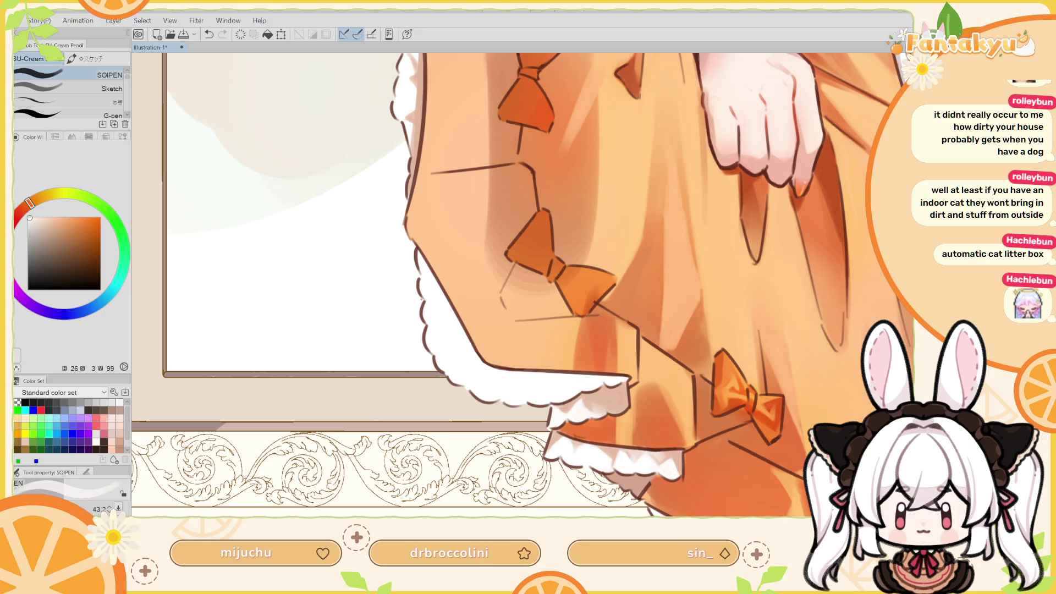
key(bracketleft)
key(bracketleft)
key(bracketleft)
key(bracketleft)
key(bracketleft)
Add a small pale orange stroke beside the lace, toggling undo/redo to compare before keeping it
key(ctrl+z)
key(ctrl+y)
key(ctrl+z)
key(ctrl+y)
key(ctrl+z)
key(ctrl+y)
key(ctrl+z)
key(ctrl+y)
key(ctrl+z)
key(ctrl+y)
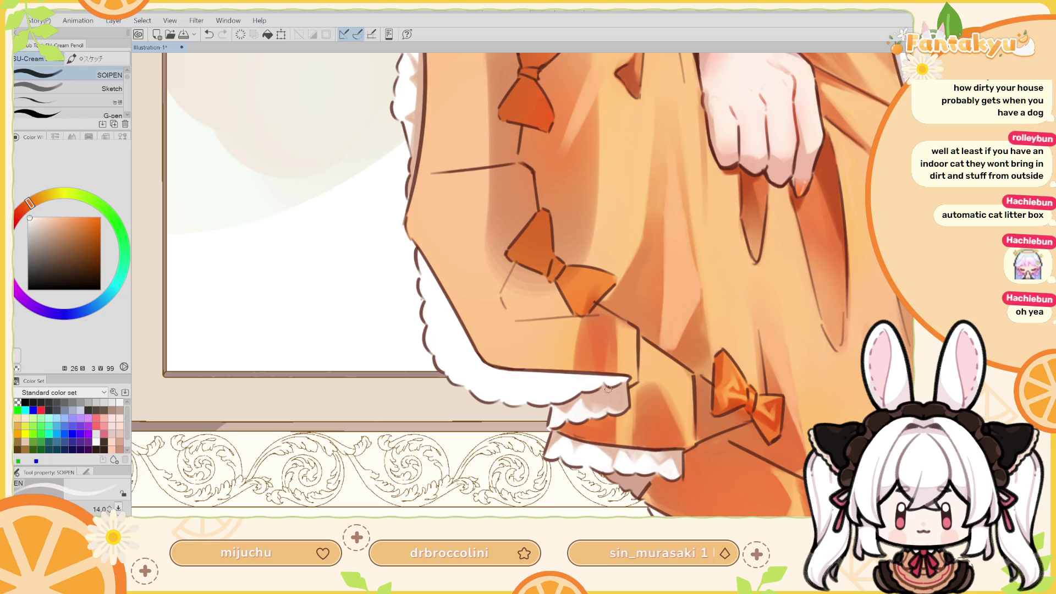
Mirror the canvas and pan down to bring the arm and red shoe into view
key(h)
mouse_move(617, 344)
mouse_down()
mouse_move(637, 429)
mouse_move(617, 480)
mouse_move(570, 515)
mouse_up()
drag(605, 385, 594, 413)
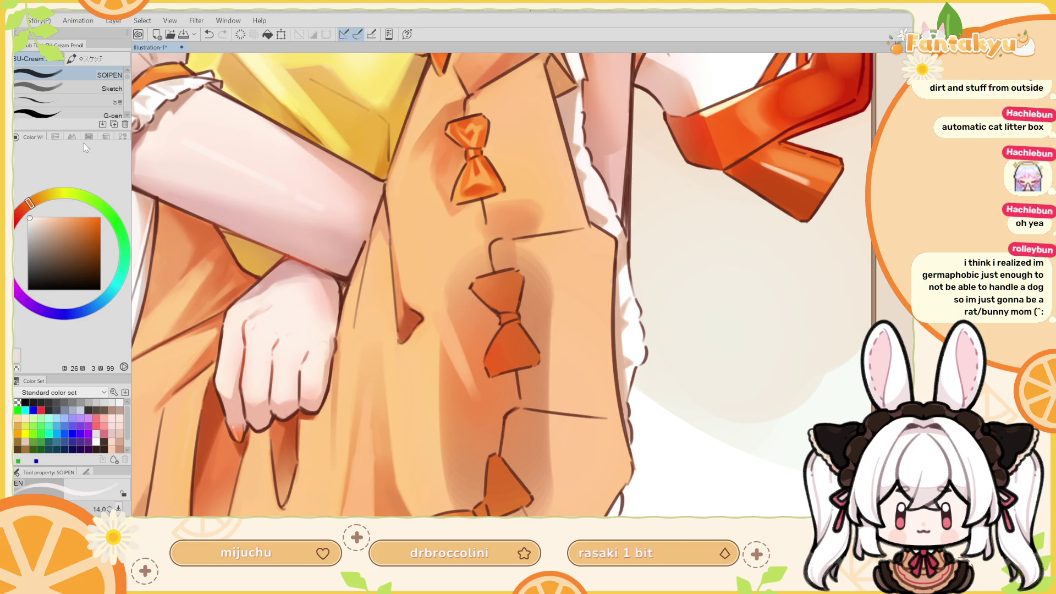
Lasso-select a strip beside the skirt's lace edge and pick a warm red for the soft airbrush
key(m)
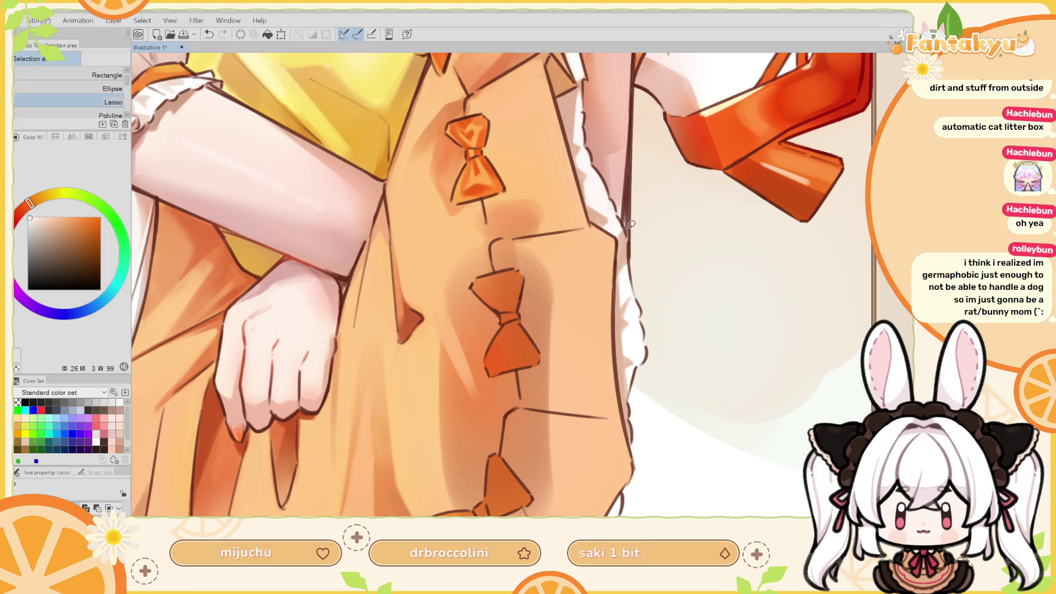
mouse_move(620, 232)
mouse_down()
mouse_move(616, 335)
mouse_move(631, 445)
mouse_move(672, 271)
mouse_move(645, 239)
mouse_up()
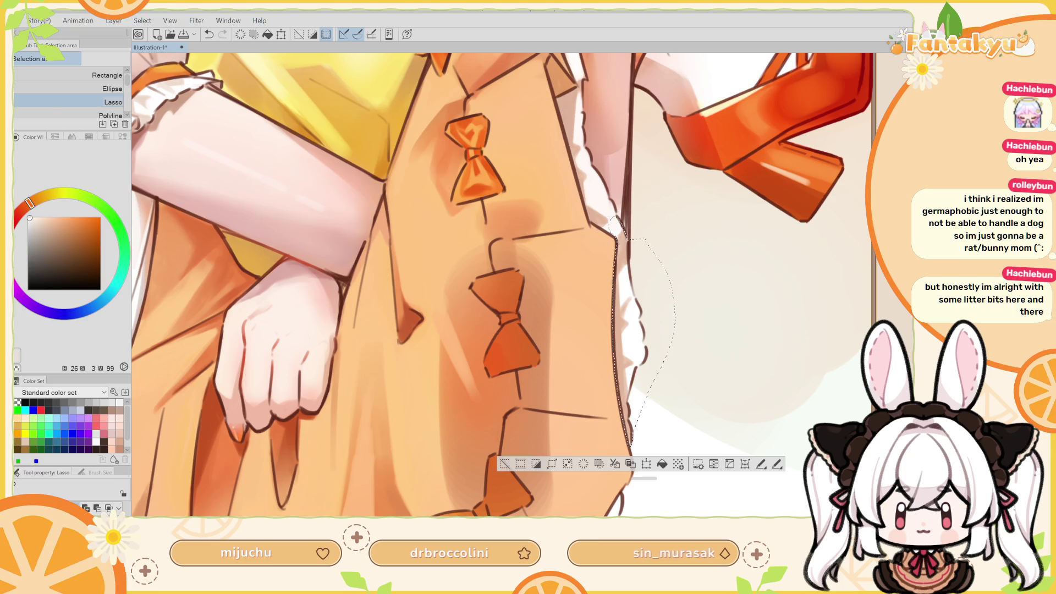
key(b)
alt+click(605, 203)
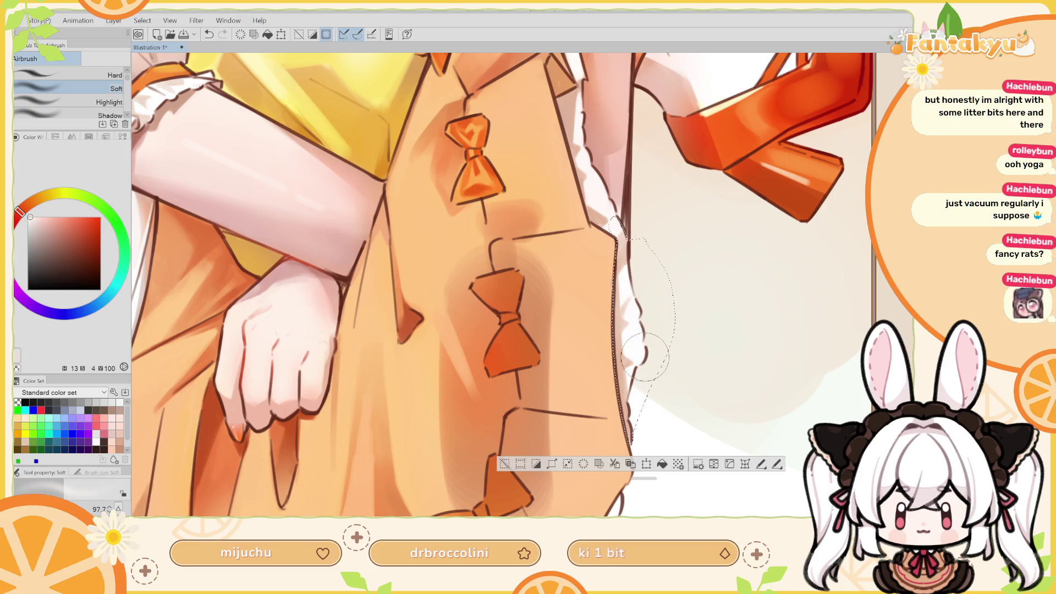
key(ctrl+z)
key(ctrl+y)
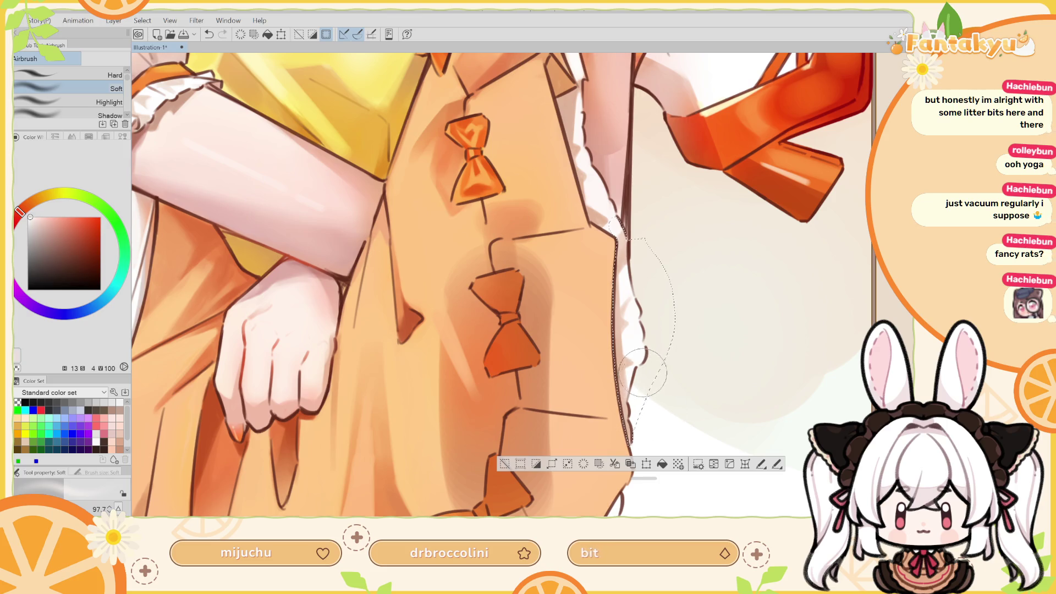
key(ctrl+z)
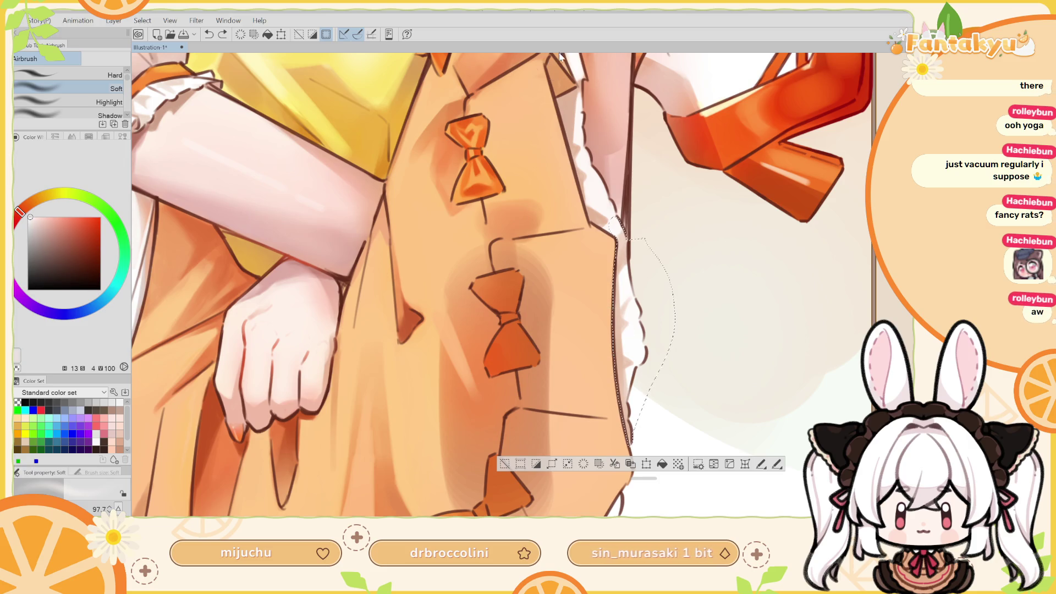
Spray a soft warm tint along the lace edge, then deselect and rotate the view across the bows
drag(630, 208, 626, 196)
key(h)
mouse_move(554, 223)
mouse_down()
mouse_move(599, 207)
mouse_move(544, 285)
mouse_move(601, 278)
mouse_move(601, 294)
mouse_up()
key(ctrl+d)
mouse_move(584, 249)
mouse_down()
mouse_move(615, 222)
mouse_move(597, 240)
mouse_up()
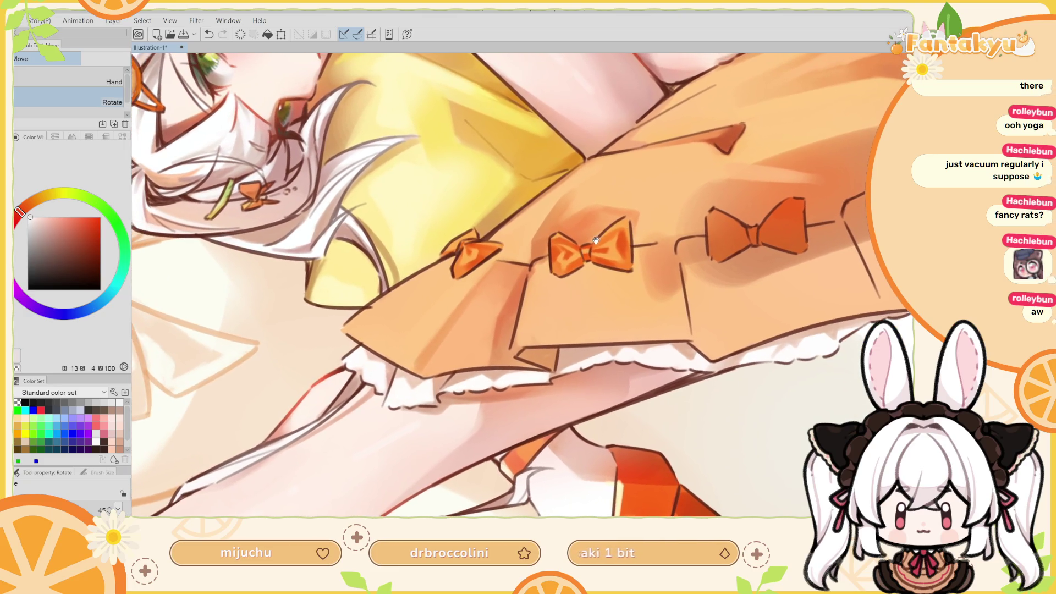
Lasso-select the area below the skirt's lower edge beside the raised leg
key(p)
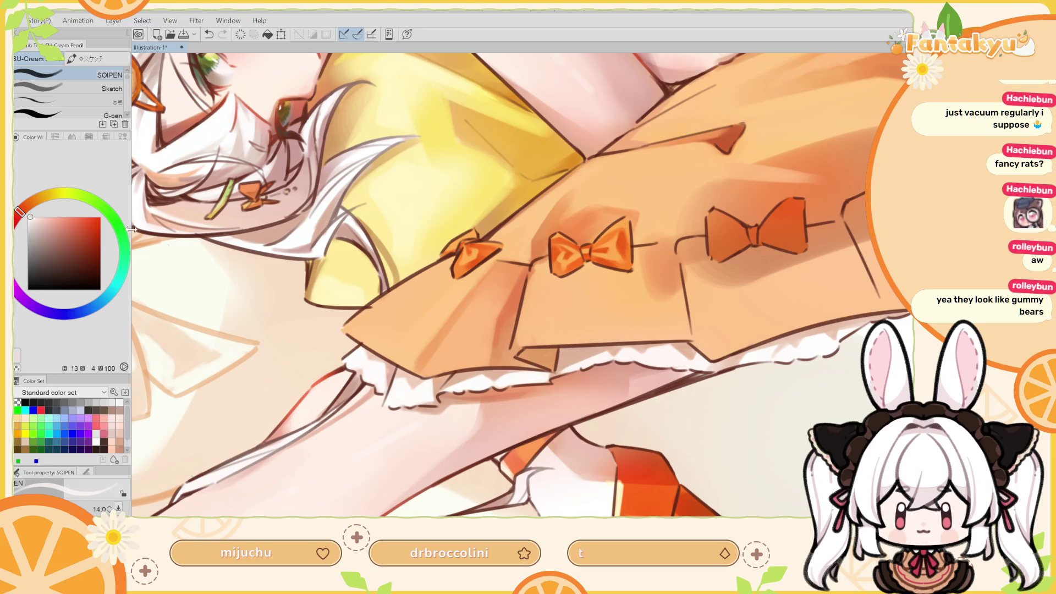
key(m)
mouse_move(558, 349)
mouse_down()
mouse_move(552, 369)
mouse_move(596, 430)
mouse_move(712, 393)
mouse_move(691, 340)
mouse_move(570, 340)
mouse_up()
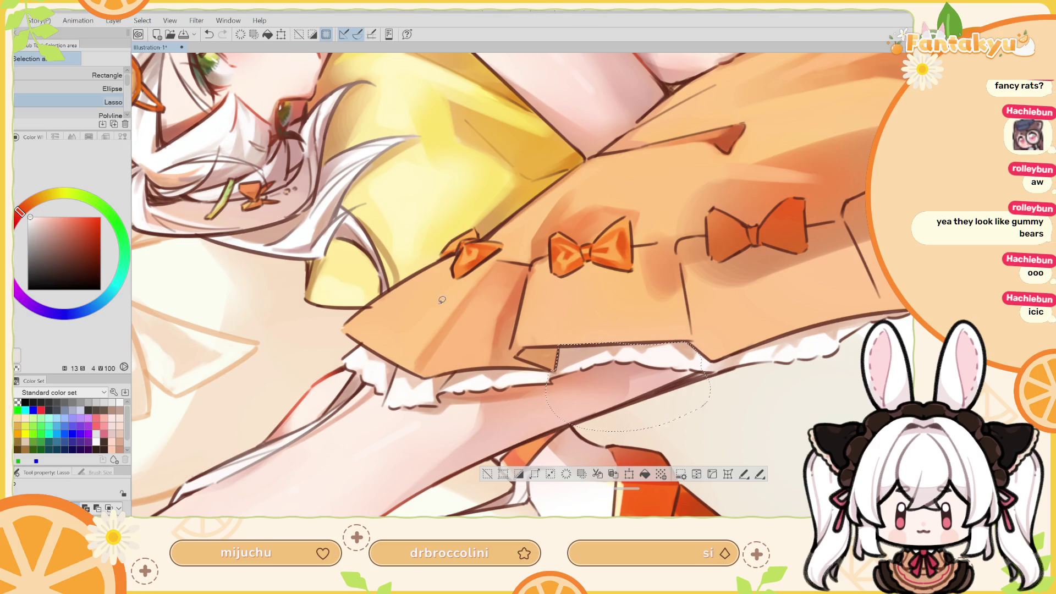
Reset the canvas rotation, zoom out, and open the white rat photo as a new document
key(ctrl+@)
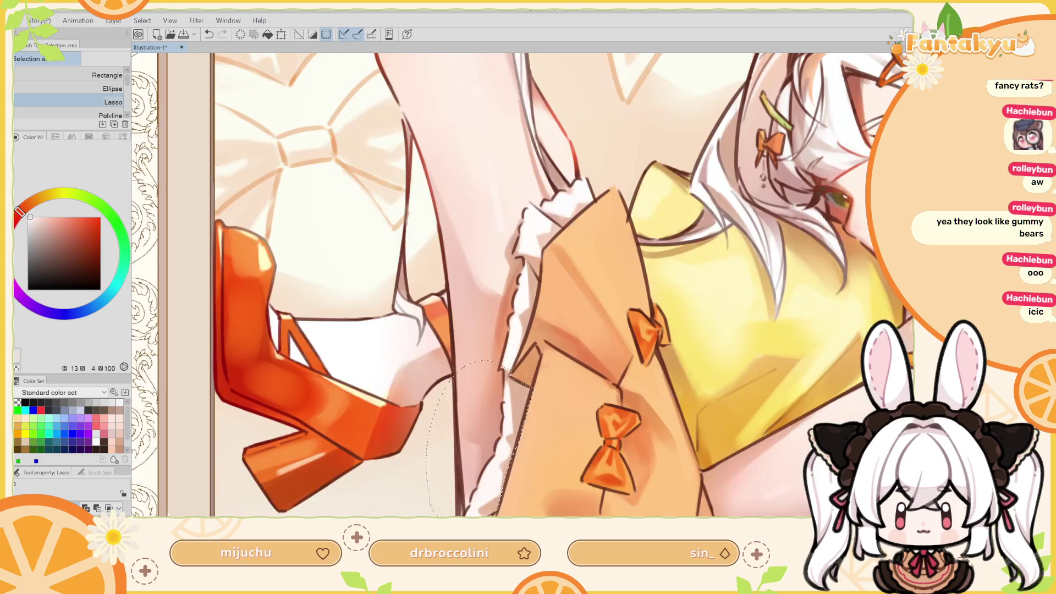
key(ctrl+0)
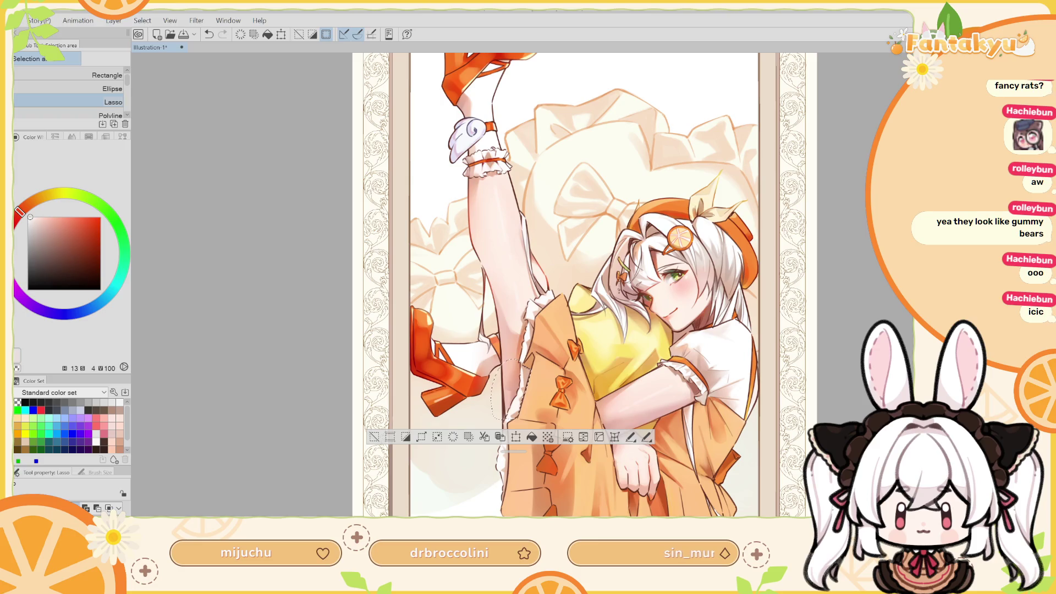
key(ctrl+alt+n)
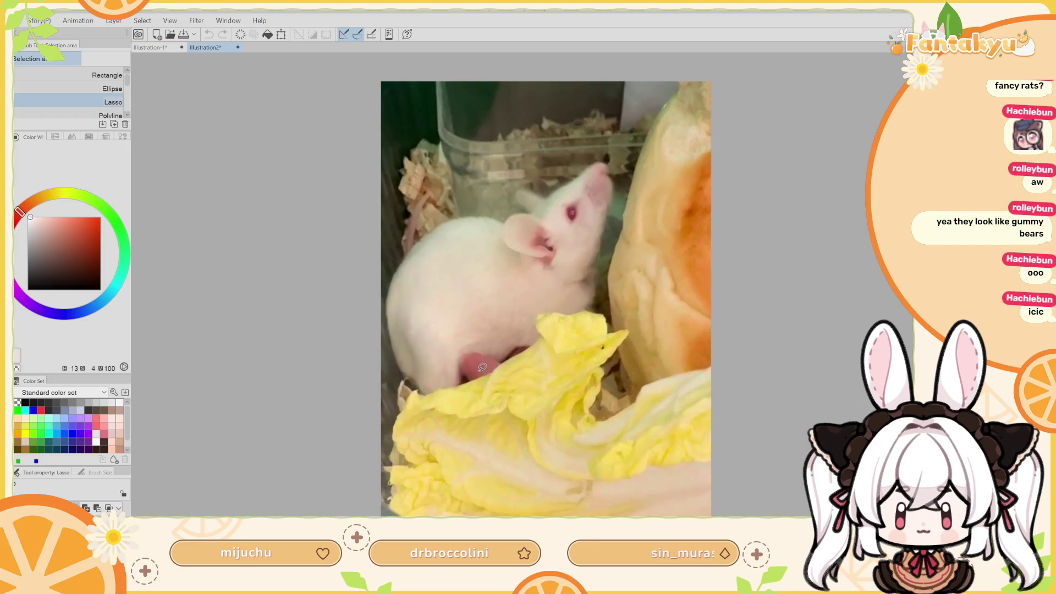
Zoom in and out on the white rat photo, then close it to return to the illustration
scroll(512, 406, up, 3)
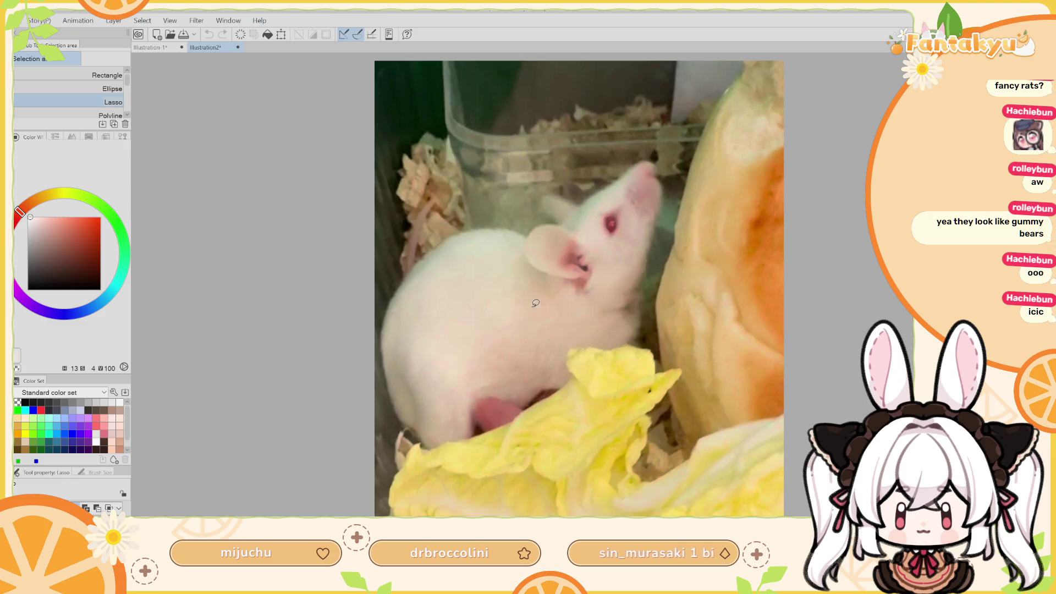
scroll(549, 394, up, 1)
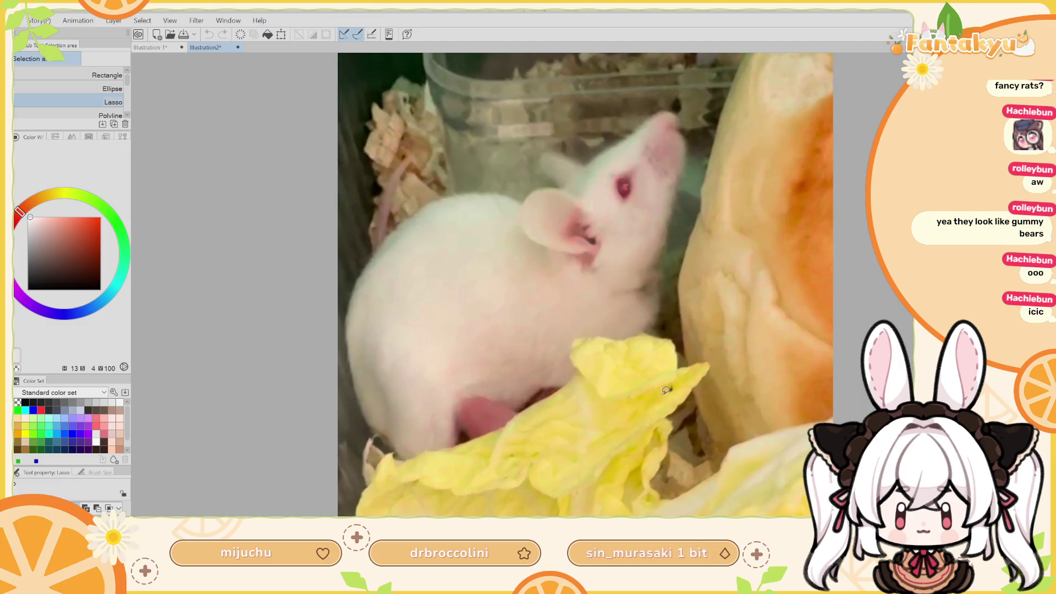
scroll(638, 376, down, 3)
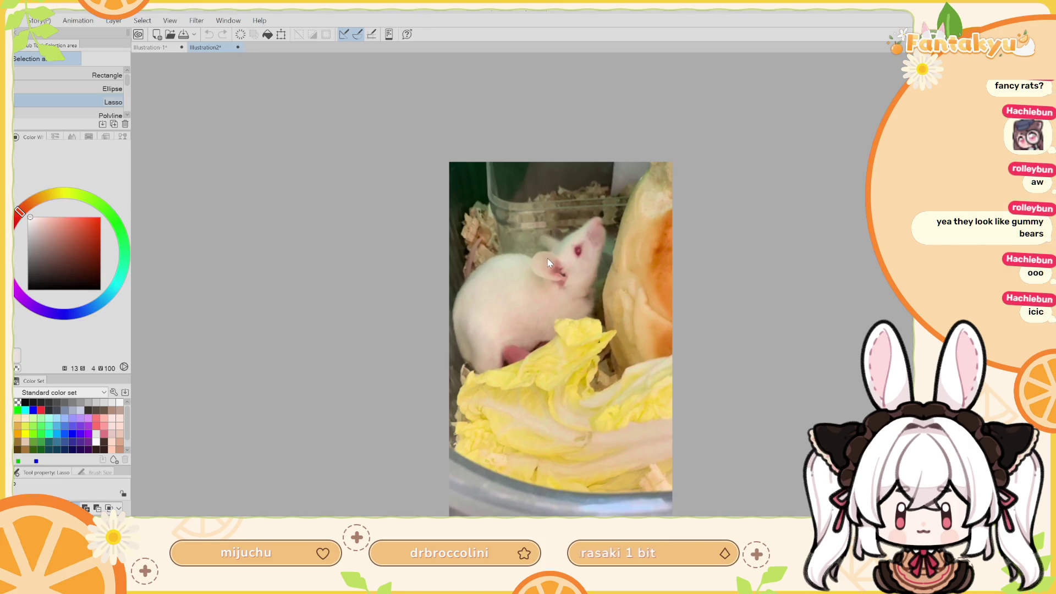
key(ctrl+w)
Trace a new lasso selection down the jacket's inner edge beside the raised leg
scroll(690, 443, up, 2)
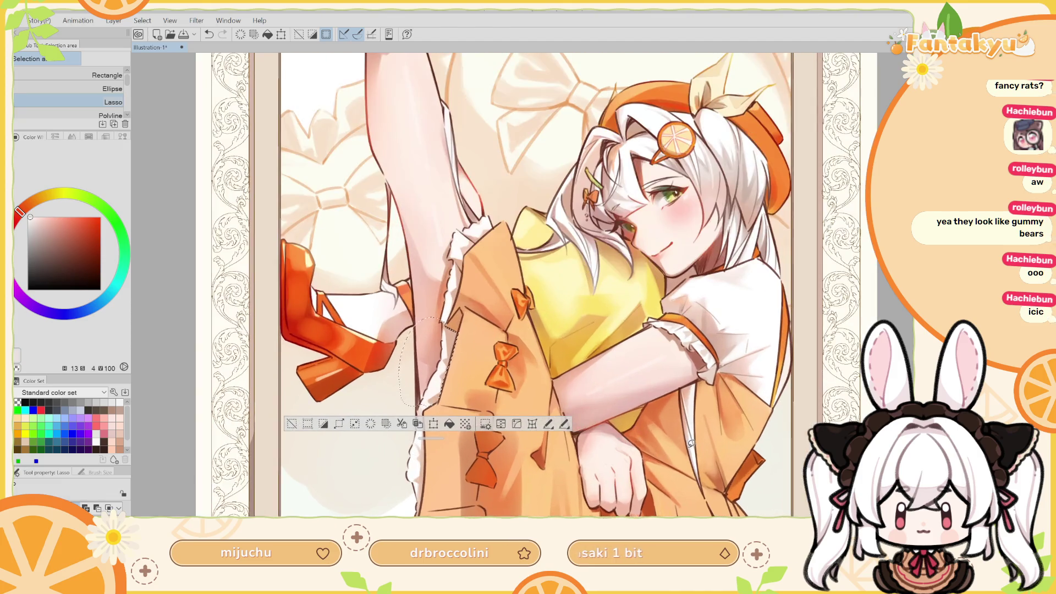
scroll(433, 410, up, 3)
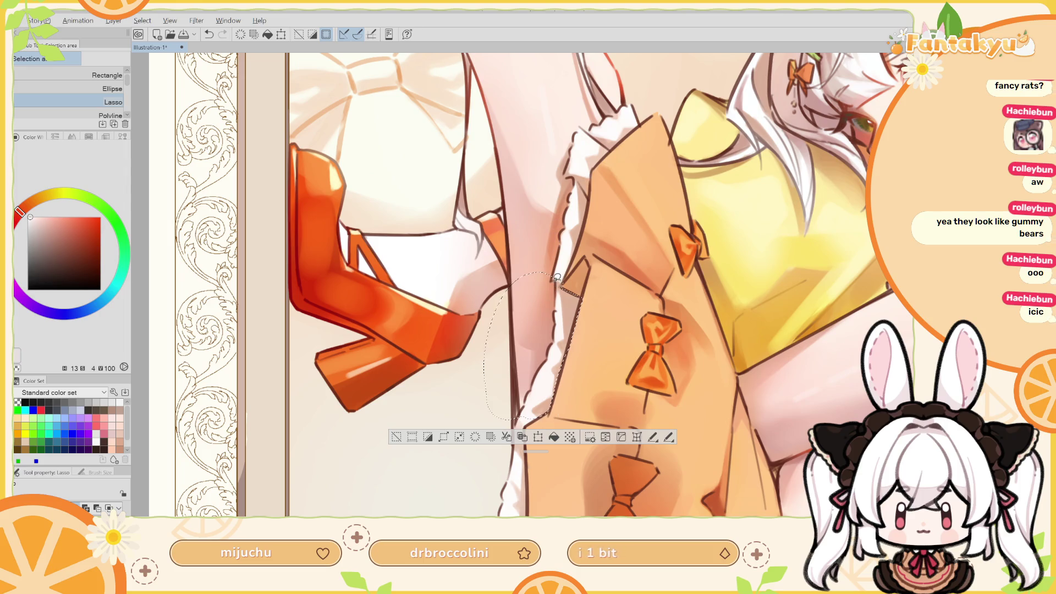
drag(559, 291, 553, 339)
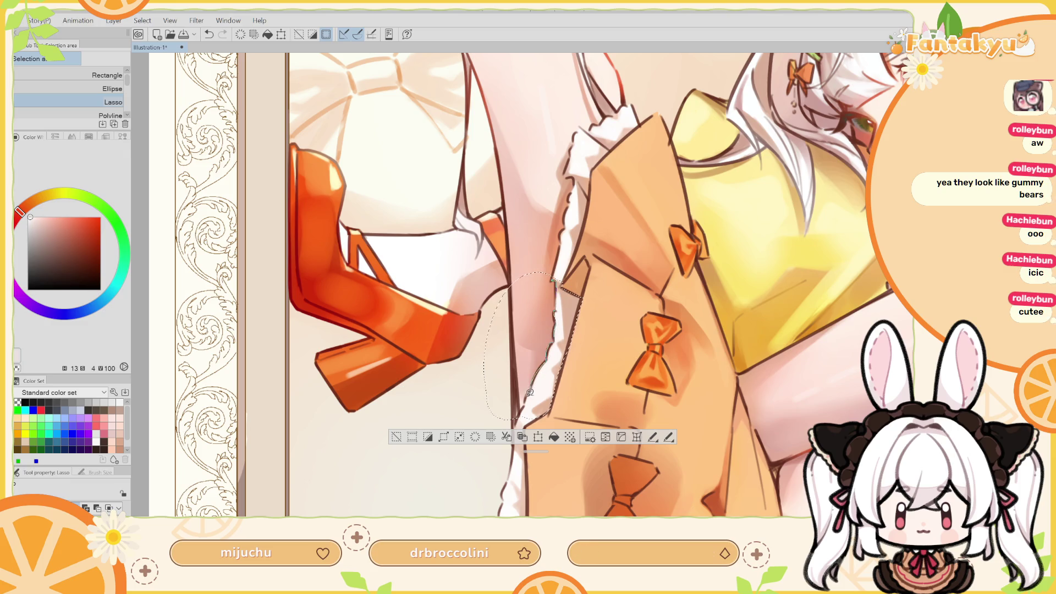
mouse_move(489, 423)
mouse_down()
mouse_move(527, 269)
mouse_move(561, 284)
mouse_move(554, 278)
mouse_move(474, 322)
mouse_move(490, 366)
mouse_up()
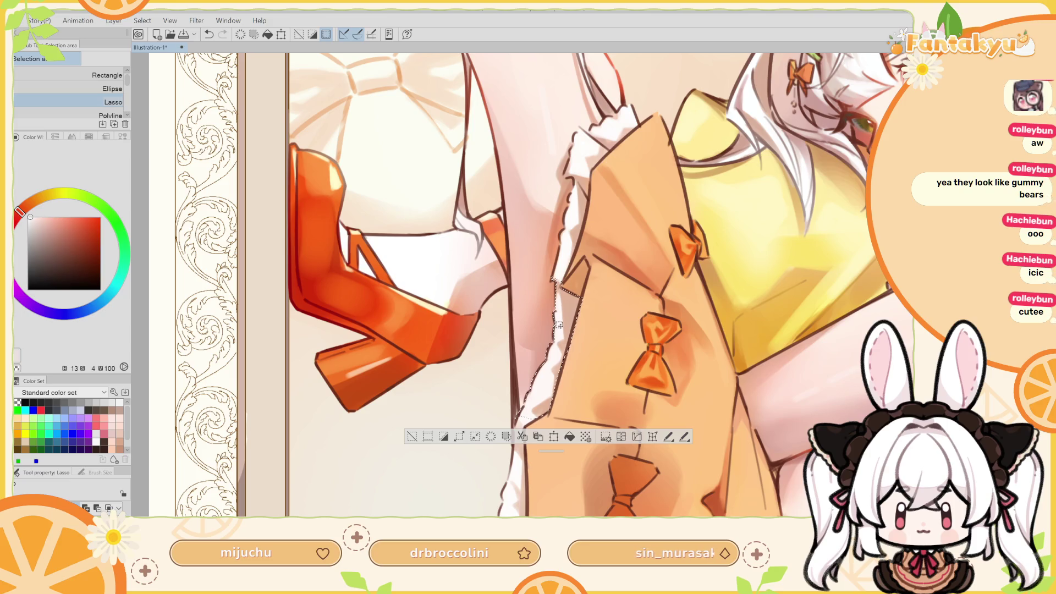
drag(558, 322, 561, 320)
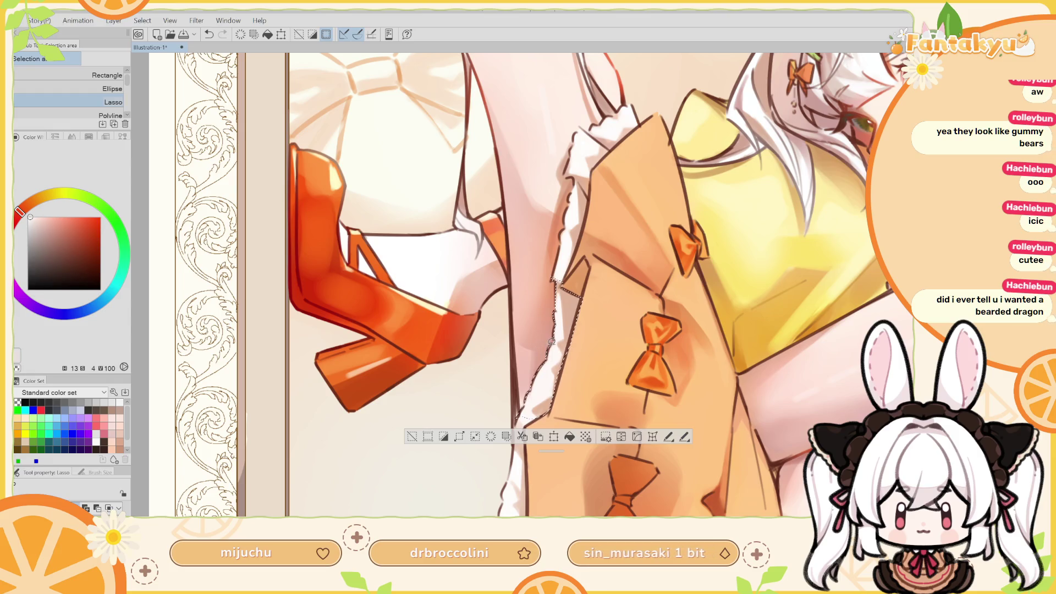
drag(520, 386, 537, 338)
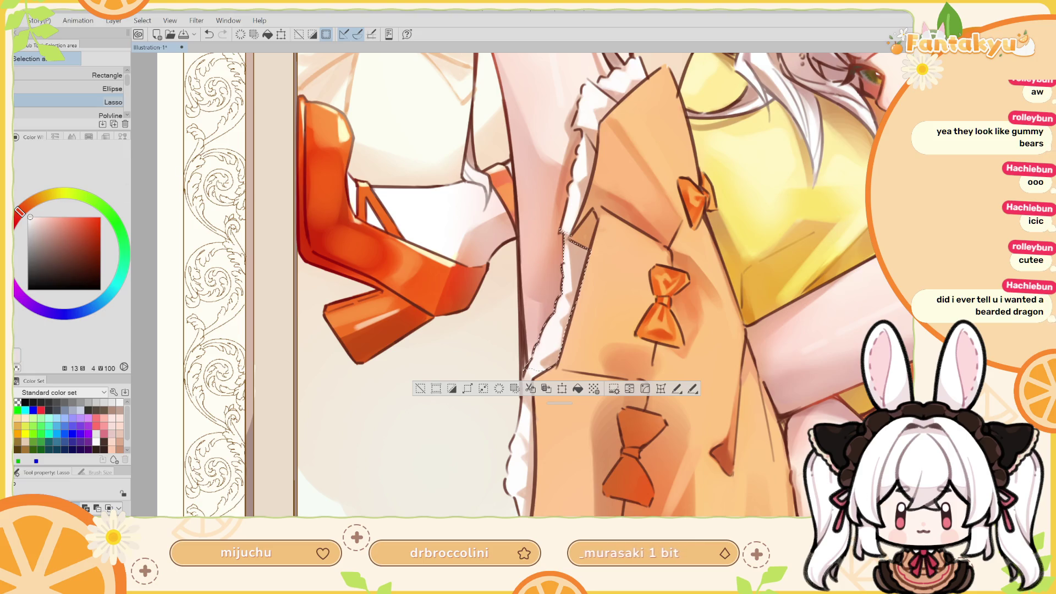
Airbrush a near-white glow inside the selection at about size 55, then deselect and rotate
key(b)
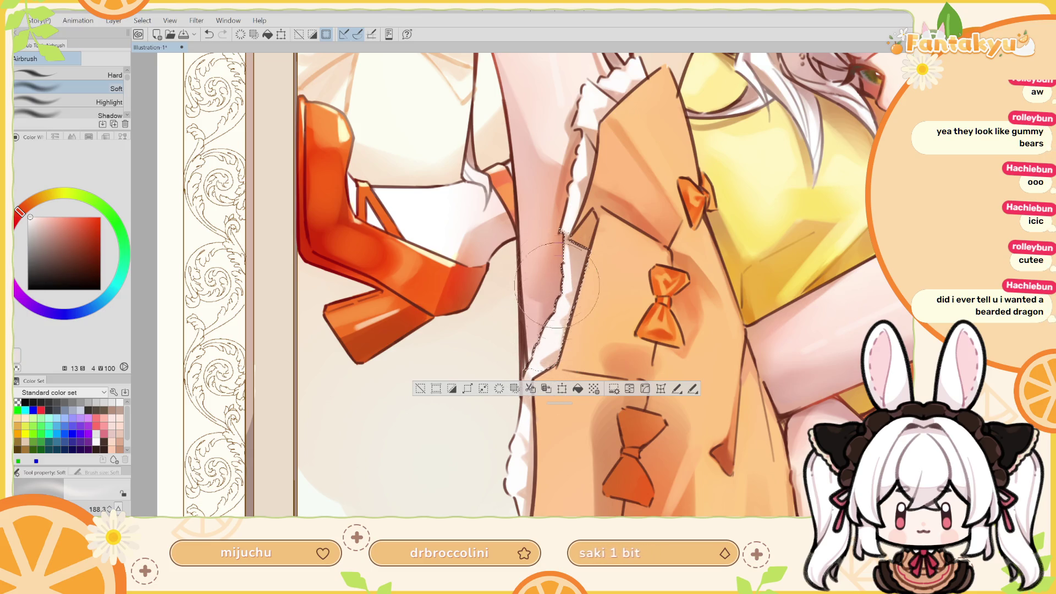
key(h)
drag(556, 278, 608, 295)
key(bracketleft)
key(bracketleft)
key(bracketleft)
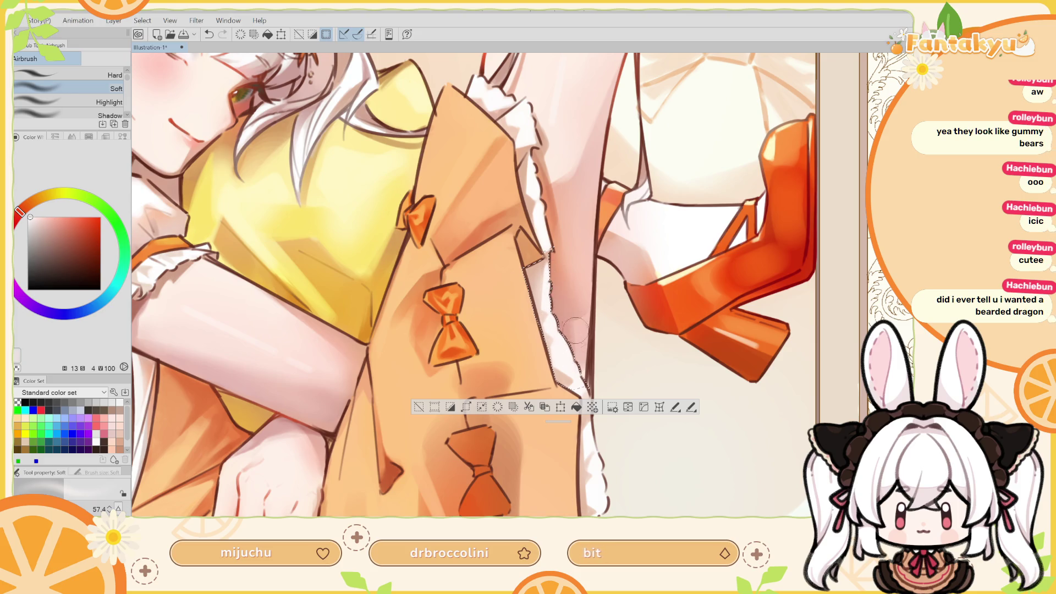
alt+click(558, 293)
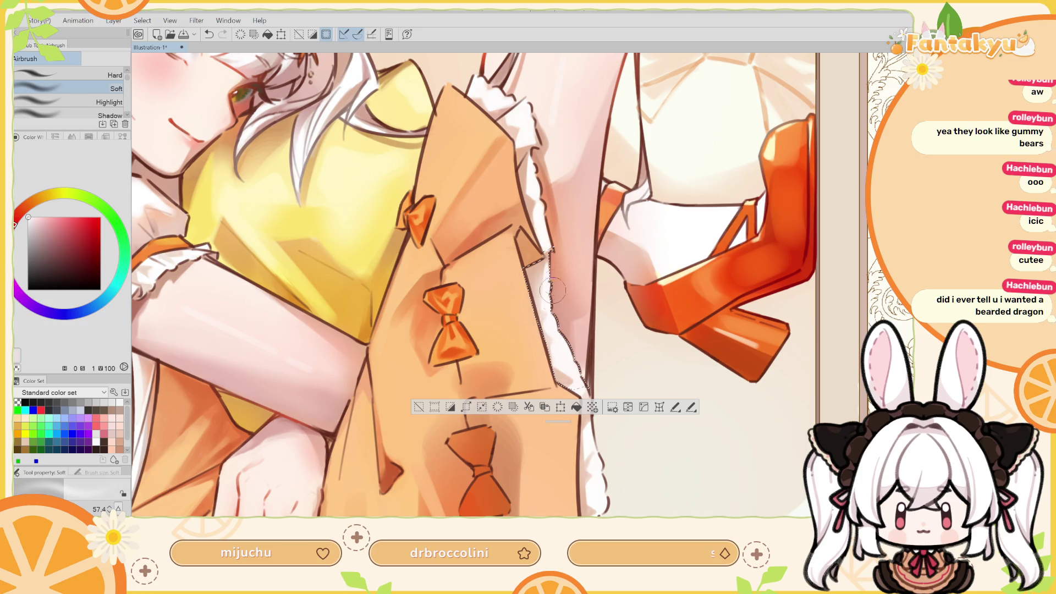
key(ctrl+d)
mouse_move(578, 269)
mouse_down()
mouse_move(601, 283)
mouse_move(495, 308)
mouse_move(528, 259)
mouse_move(550, 268)
mouse_up()
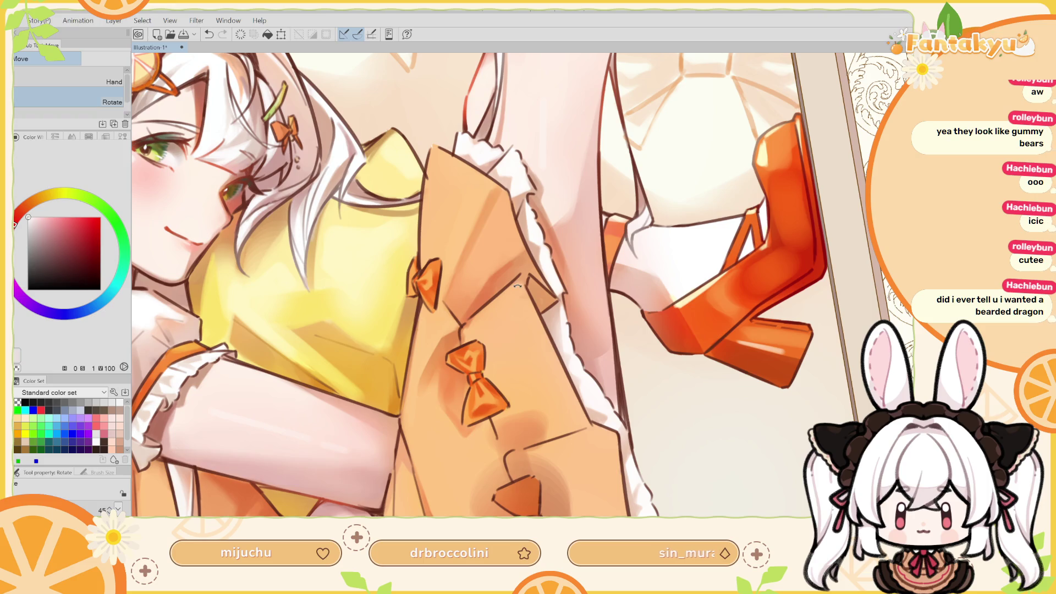
Sample the leg's skin beige for the pencil, then mirror and rotate to view the whole figure
alt+click(556, 307)
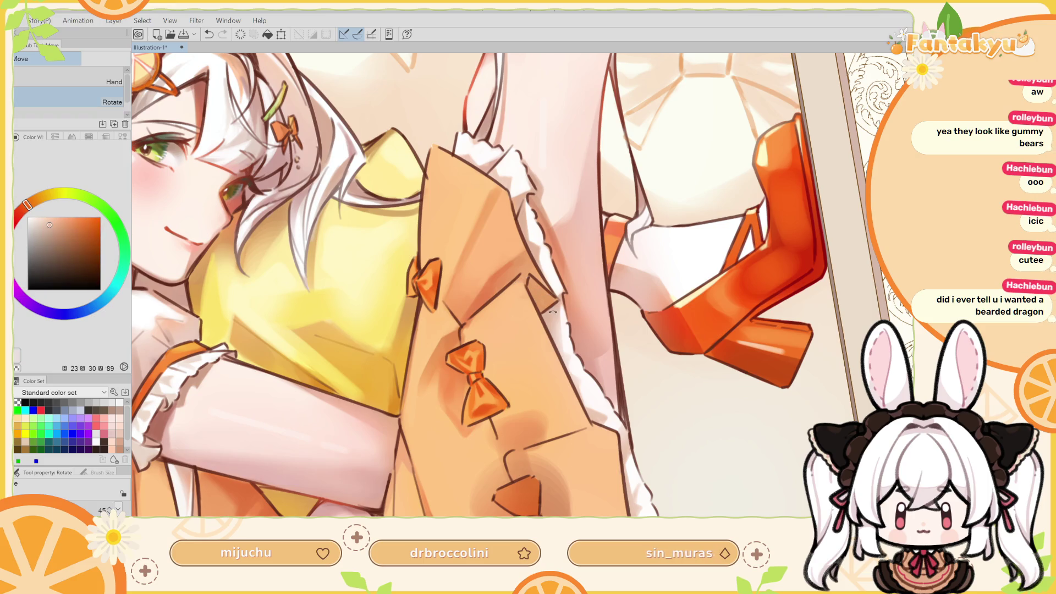
key(p)
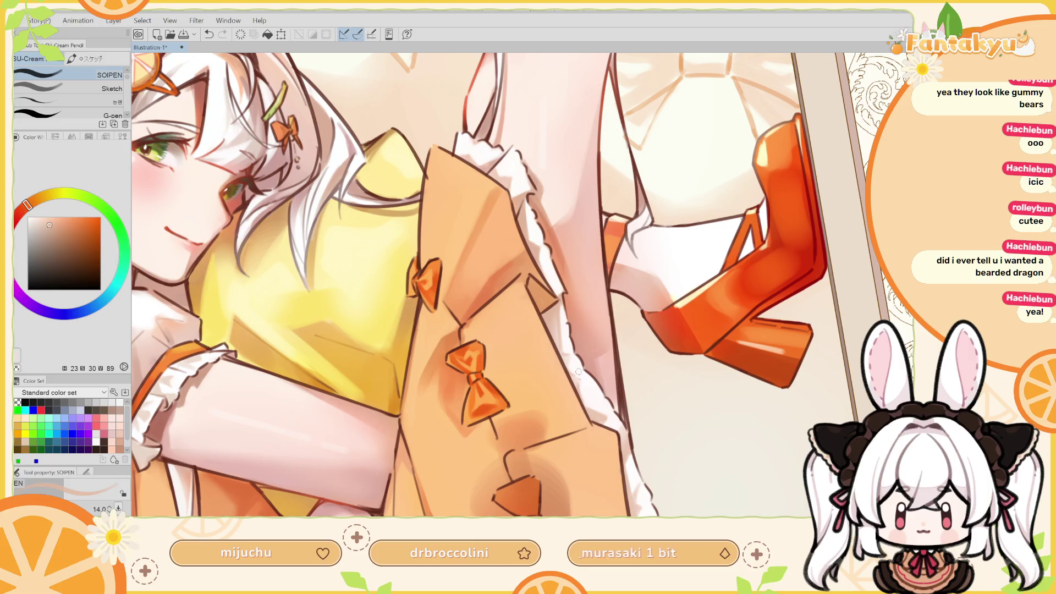
key(h)
scroll(561, 297, down, 3)
drag(560, 297, 626, 319)
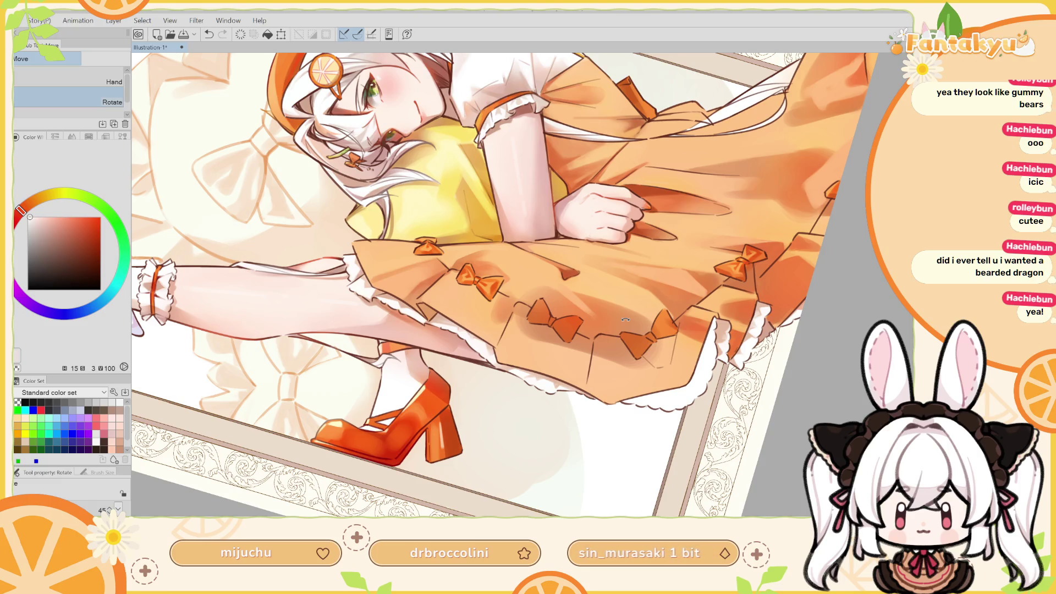
Rotate, flip and pan across the skirt bows, shoe, jacket edge and face to inspect them
drag(523, 284, 550, 330)
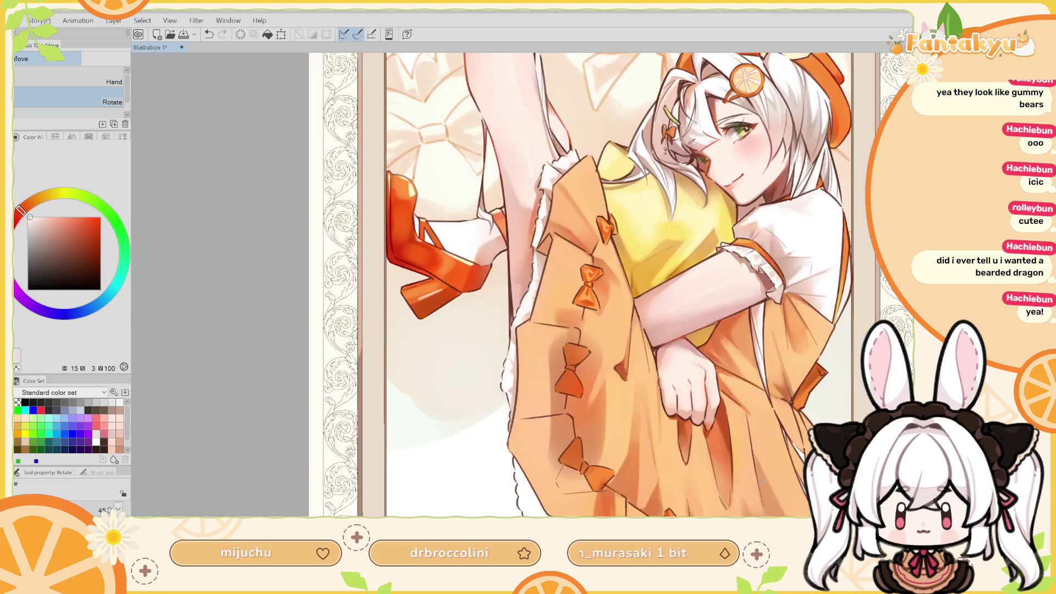
scroll(522, 285, up, 5)
drag(669, 253, 717, 337)
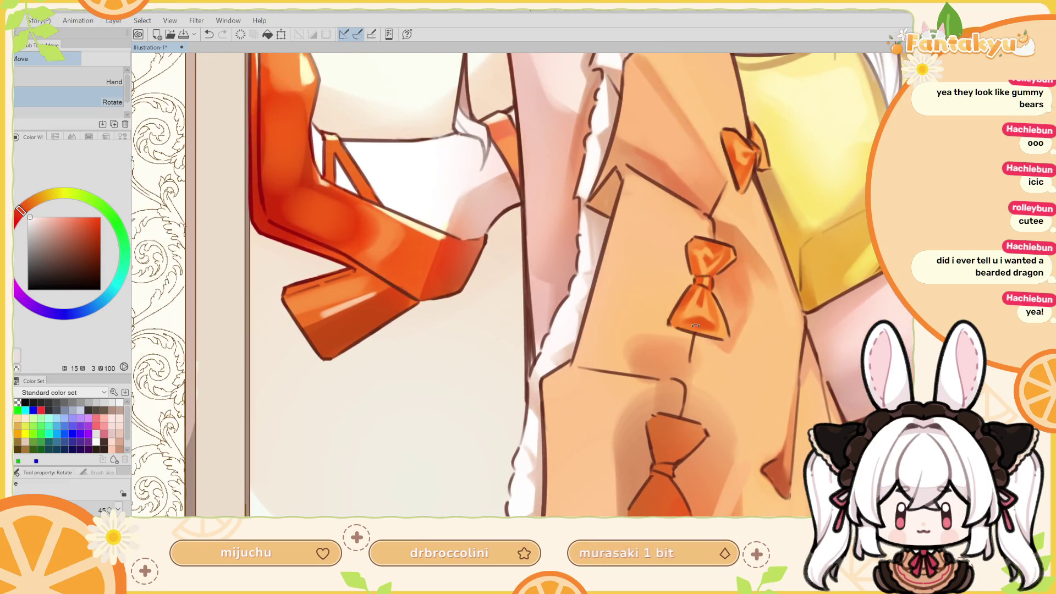
key(p)
key(h)
mouse_move(572, 344)
mouse_down()
mouse_move(550, 304)
mouse_move(552, 274)
mouse_move(547, 308)
mouse_up()
mouse_move(594, 241)
mouse_down()
mouse_move(571, 285)
mouse_move(630, 388)
mouse_up()
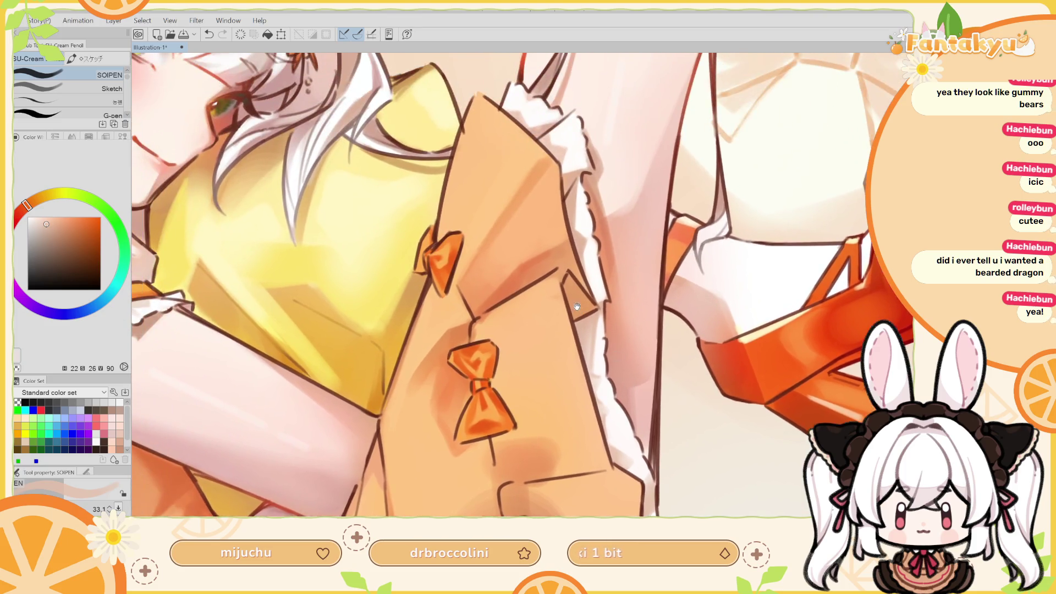
drag(550, 201, 554, 256)
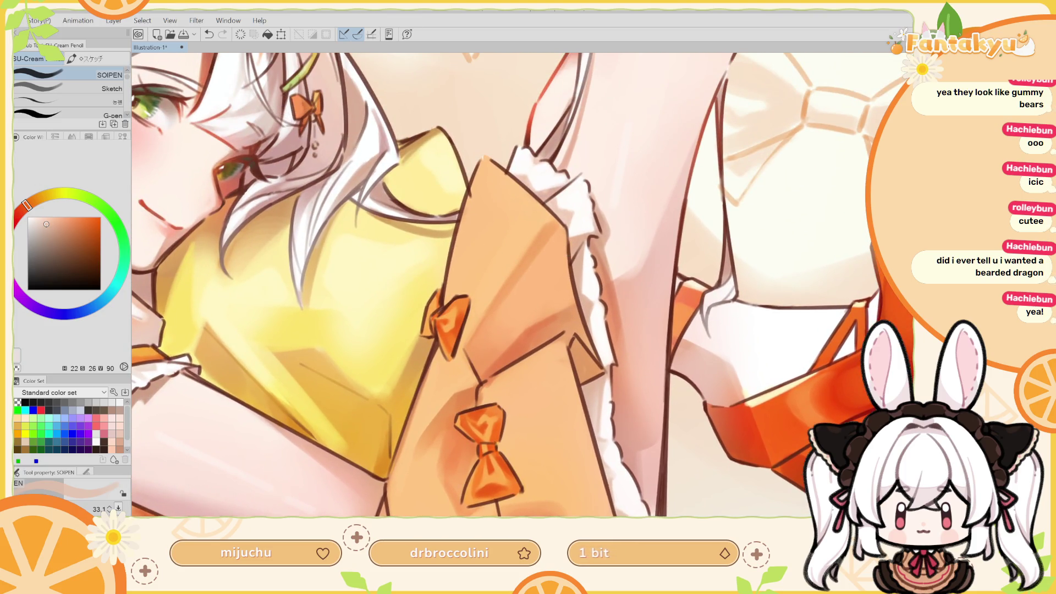
Lasso-select the coat's fur-trimmed edge beside the leg
key(k)
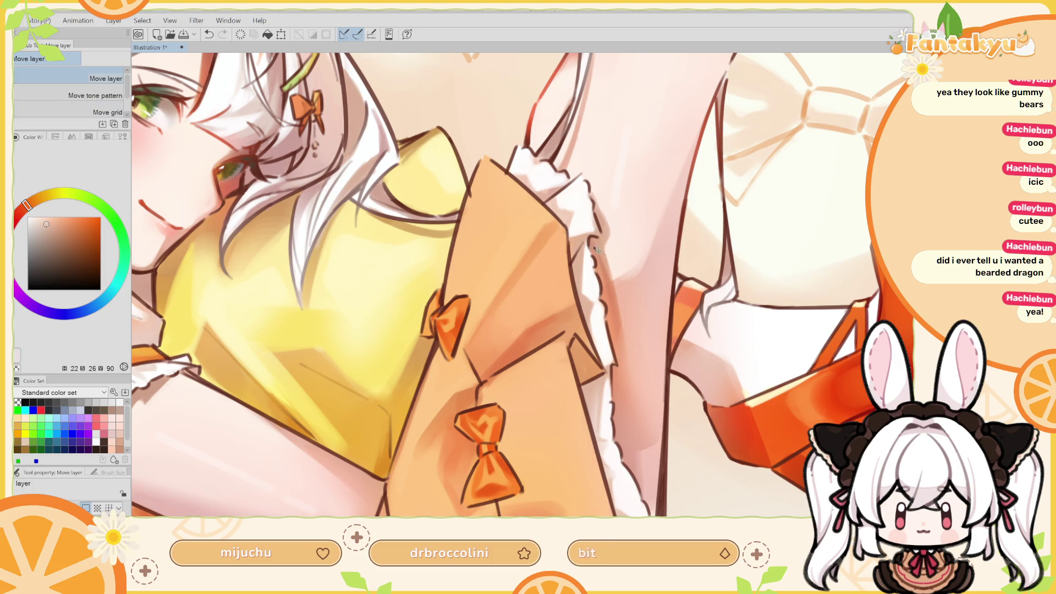
key(m)
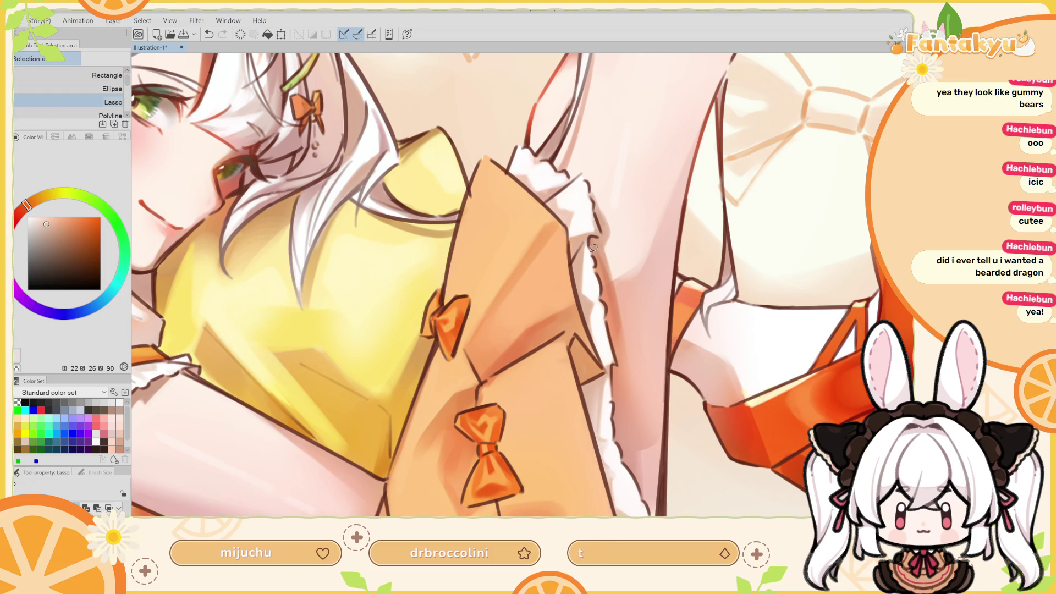
mouse_move(582, 246)
mouse_down()
mouse_move(577, 289)
mouse_move(609, 366)
mouse_move(611, 326)
mouse_up()
drag(594, 250, 595, 241)
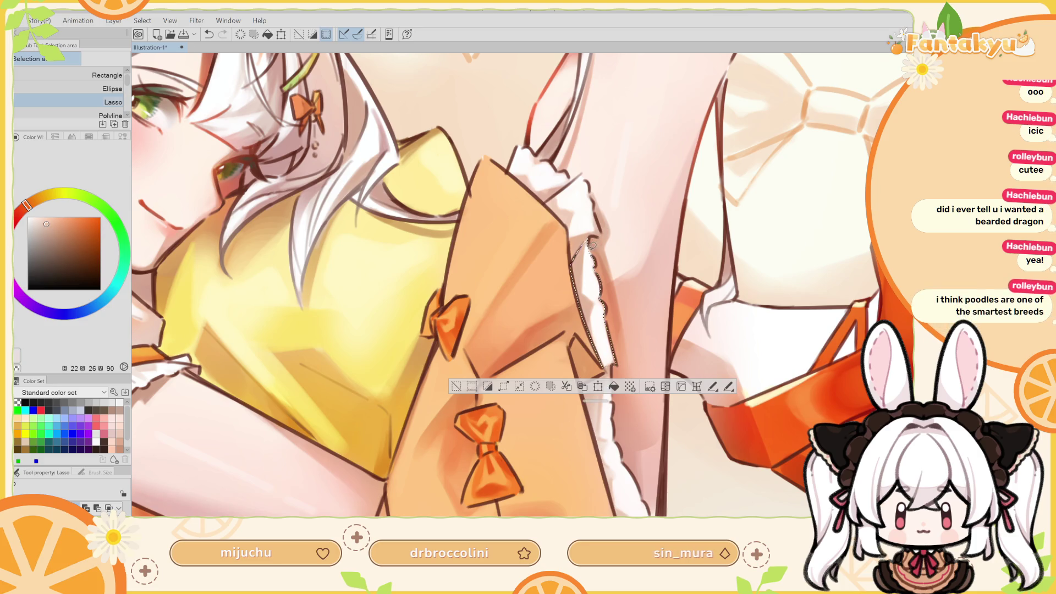
Sample near-white, switch to Airbrush Soft, nudge the hue, and enlarge the brush to about 104
alt+click(586, 270)
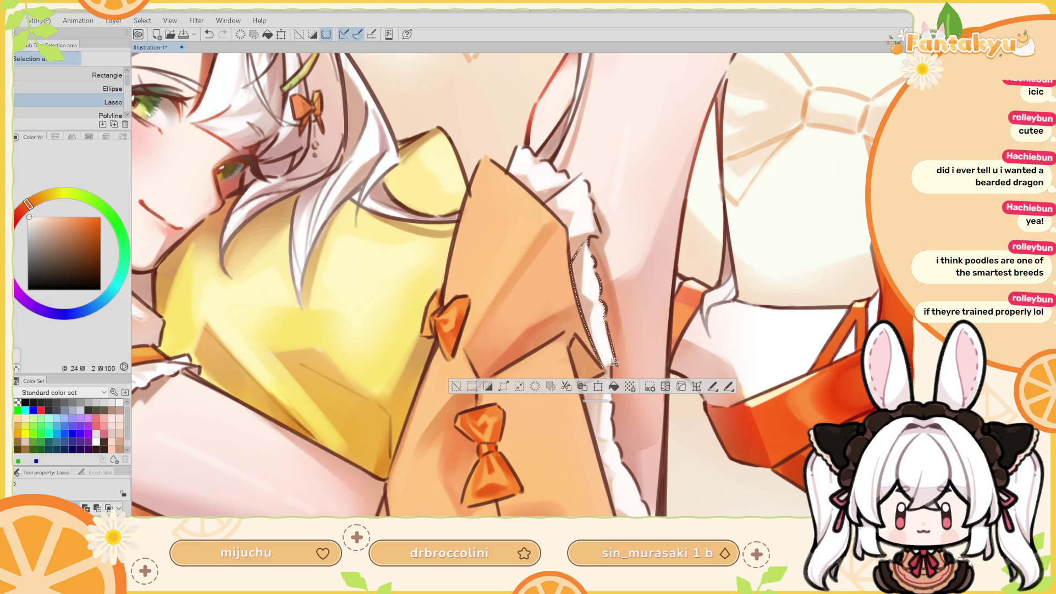
key(b)
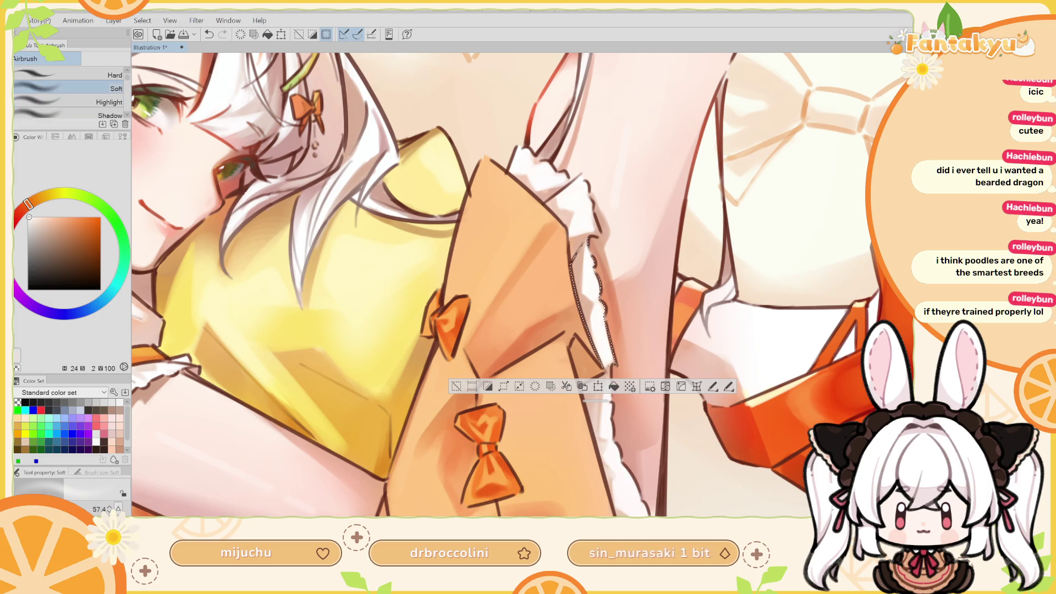
key(period)
key(comma)
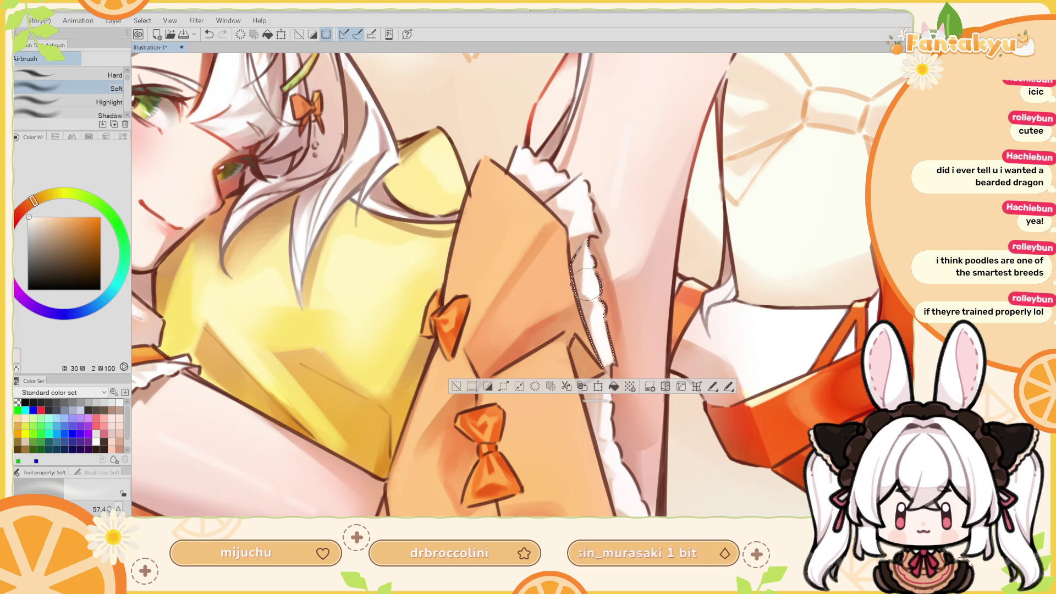
mouse_move(595, 295)
mouse_down()
mouse_move(599, 238)
mouse_move(594, 249)
mouse_up()
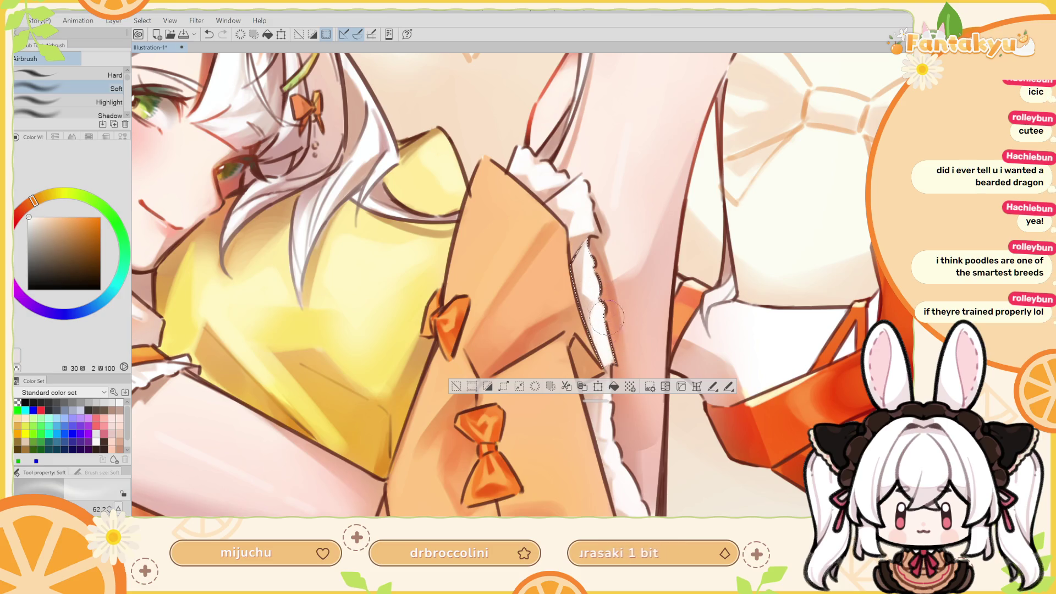
key(h)
key(ctrl+d)
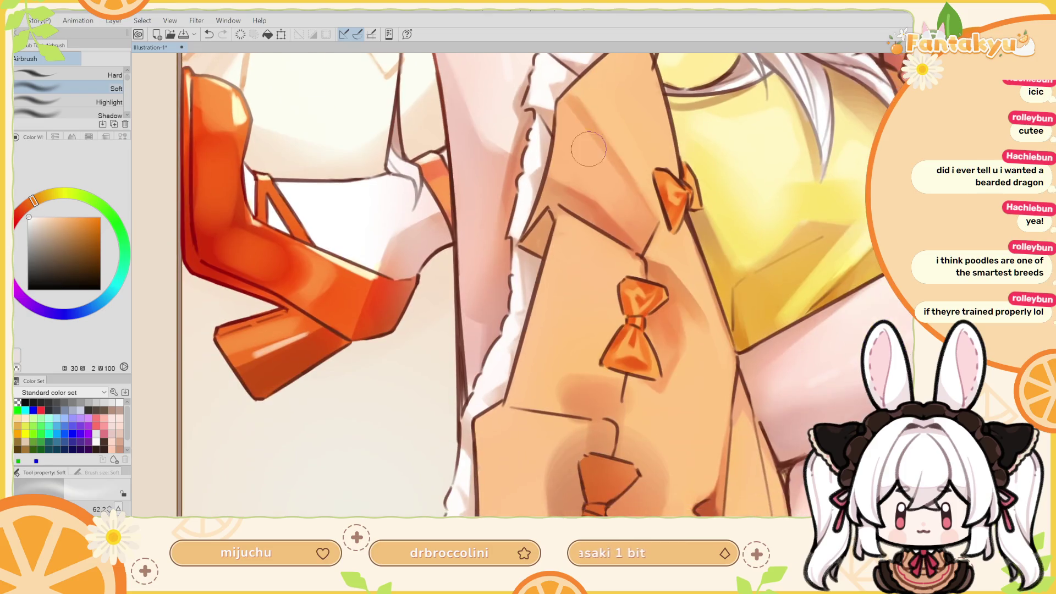
Check the full illustration, then set the paint hue to 36 and switch to the pencil
key(ctrl+minus)
key(ctrl+minus)
key(ctrl+minus)
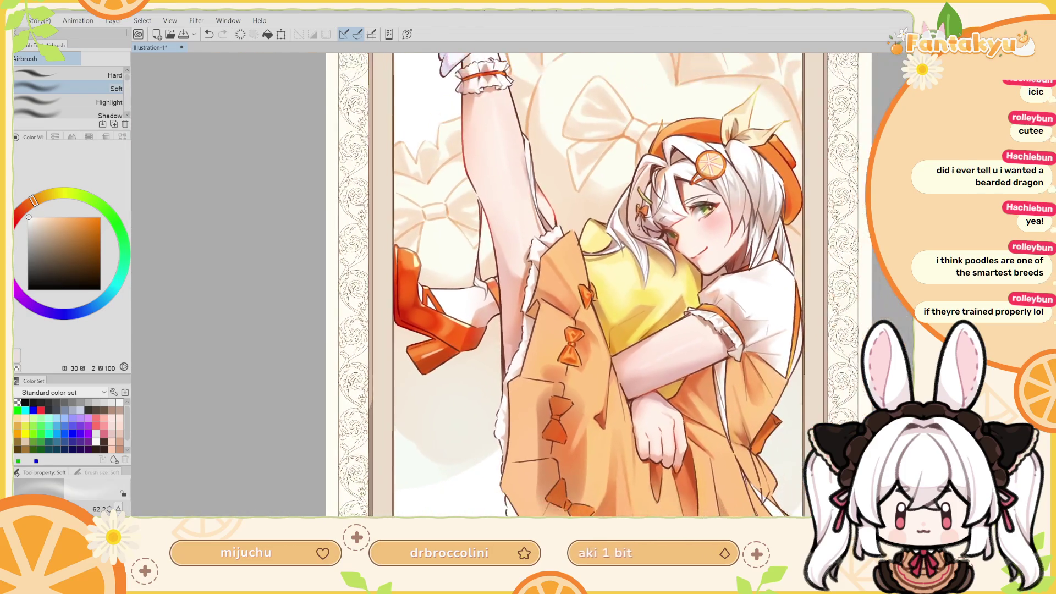
key(ctrl+plus)
key(ctrl+plus)
key(ctrl+plus)
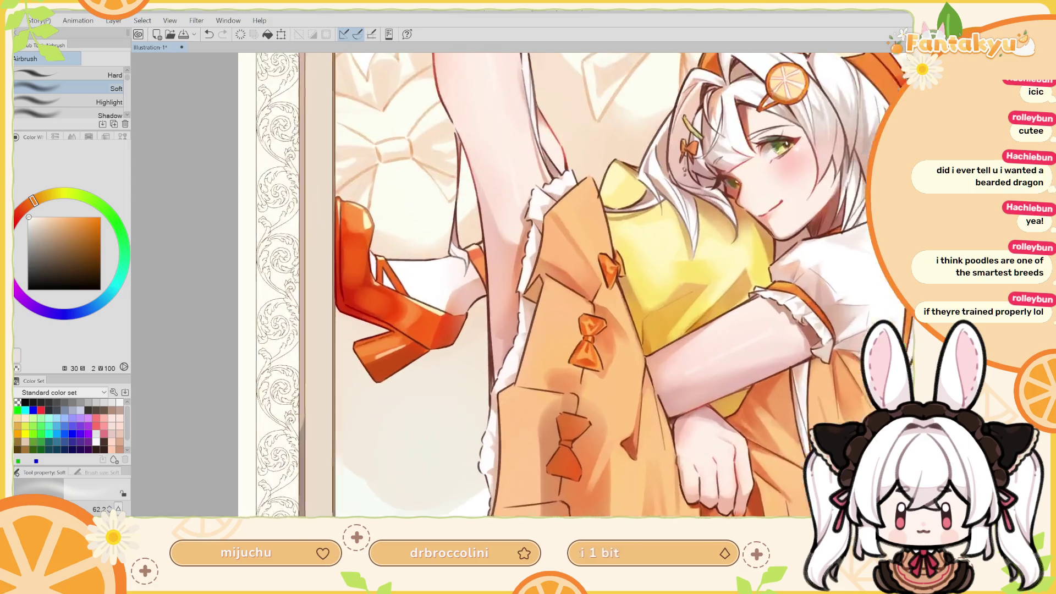
key(h)
key(ctrl+plus)
click(39, 197)
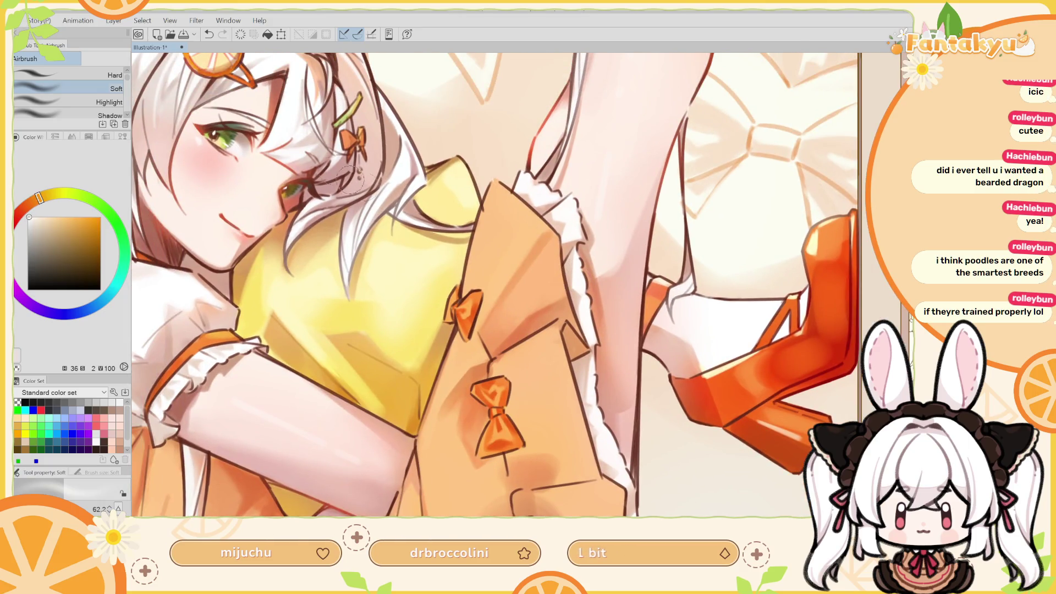
key(p)
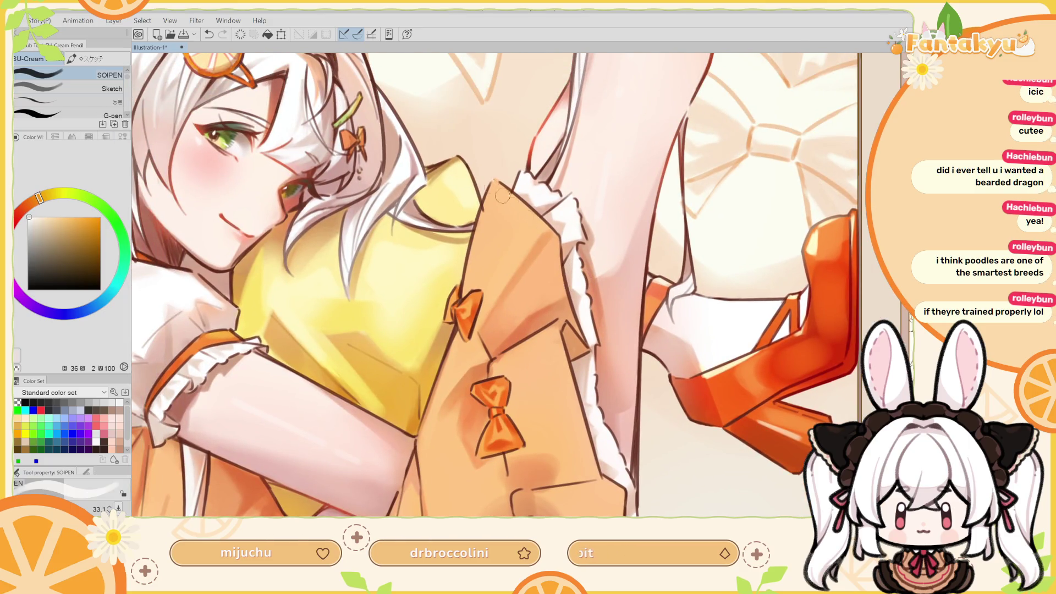
Redraw the white fur edge along the skirt with finer pencil strokes, undoing failed attempts
drag(595, 224, 583, 308)
key(ctrl+z)
mouse_move(575, 259)
mouse_down()
mouse_move(583, 308)
mouse_move(577, 252)
mouse_move(572, 290)
mouse_up()
key(ctrl+z)
key(ctrl+z)
key(ctrl+z)
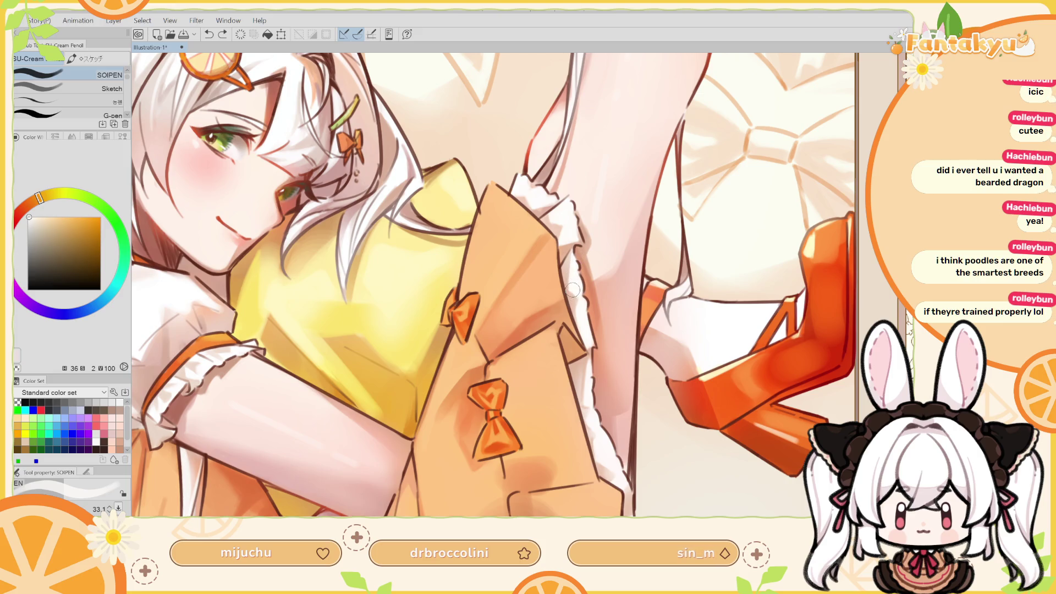
drag(576, 257, 574, 290)
key(ctrl+z)
key(ctrl+z)
key(bracketleft)
mouse_move(573, 290)
mouse_down()
mouse_move(576, 262)
mouse_move(576, 287)
mouse_up()
key(ctrl+z)
key(ctrl+z)
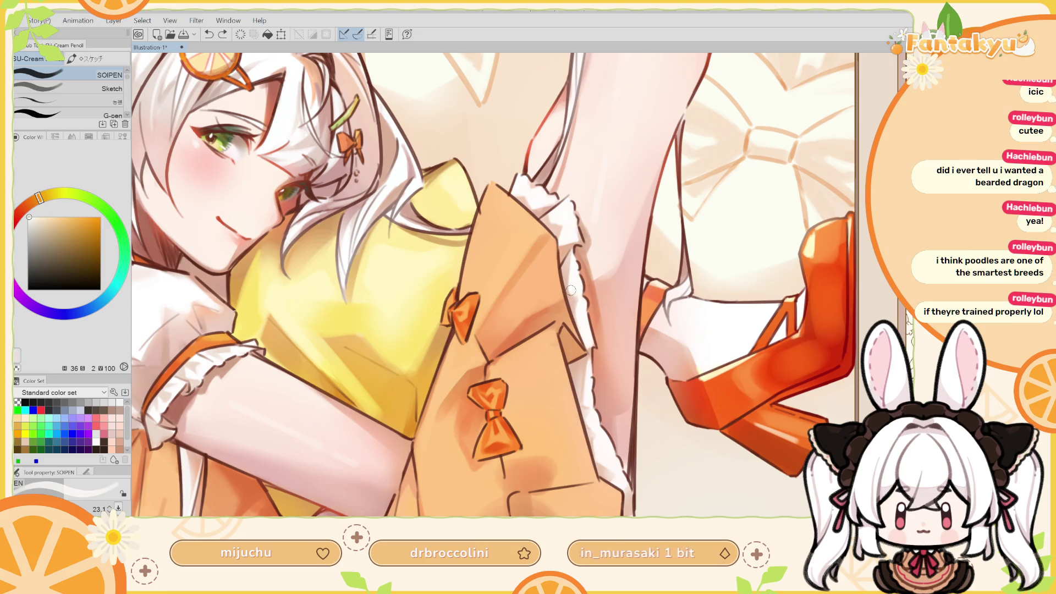
key(ctrl+z)
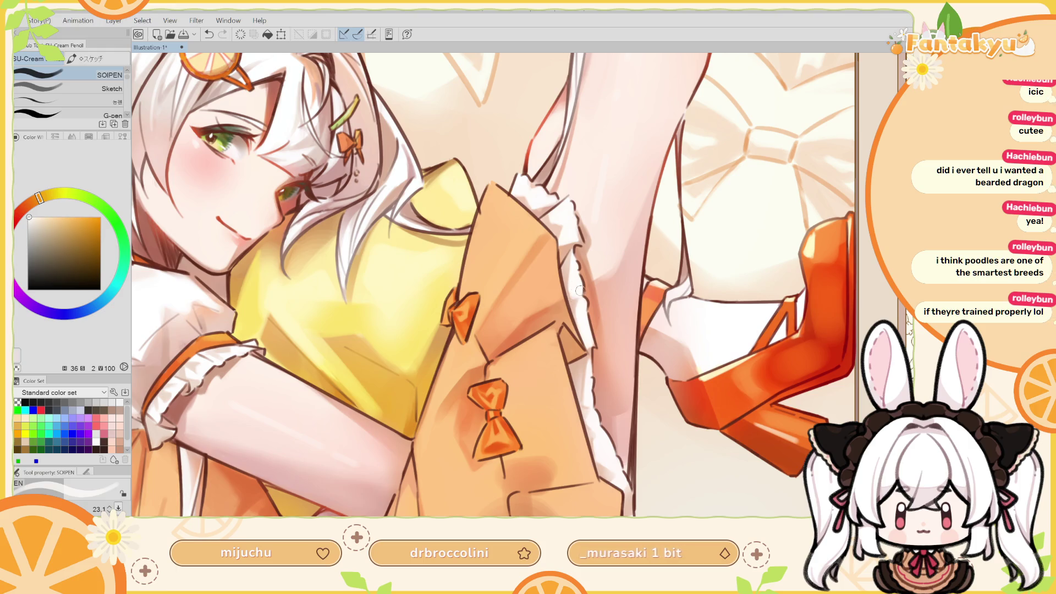
Mirror the view and toggle the last fur stroke to compare it
key(h)
mouse_move(575, 258)
mouse_down()
mouse_move(583, 280)
mouse_move(607, 245)
mouse_move(576, 275)
mouse_up()
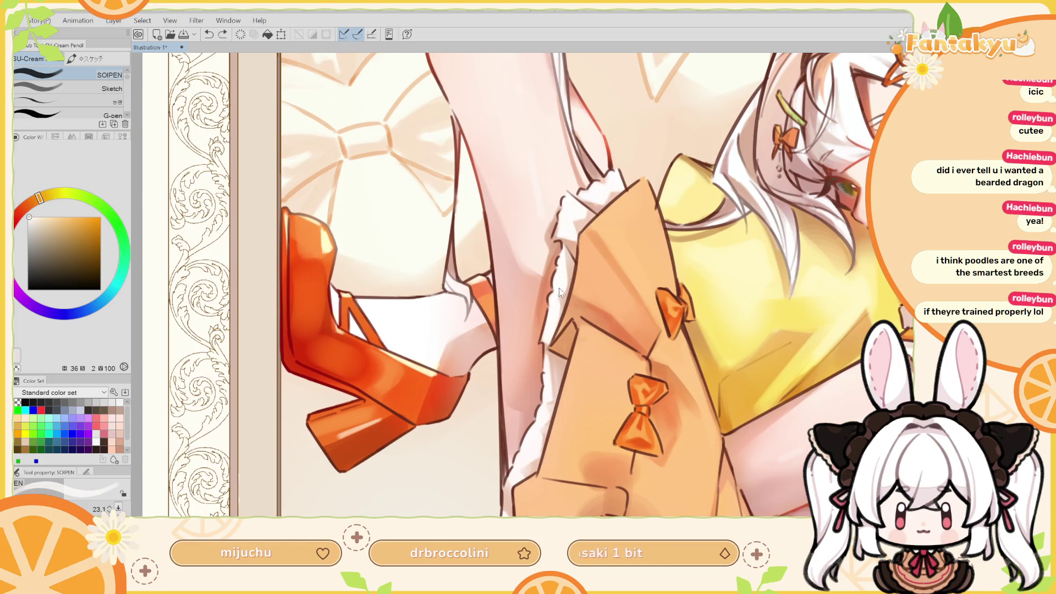
key(ctrl+z)
key(ctrl+y)
Toggle the fur-trim touch-up stroke off and on to compare, ending with it restored
key(ctrl+z)
key(ctrl+y)
key(ctrl+z)
key(ctrl+y)
key(ctrl+z)
key(ctrl+y)
key(ctrl+z)
key(ctrl+y)
key(ctrl+z)
key(ctrl+y)
Flip and rotate the canvas view, then switch to the rough eraser and freehand lasso
key(h)
drag(564, 215, 232, 180)
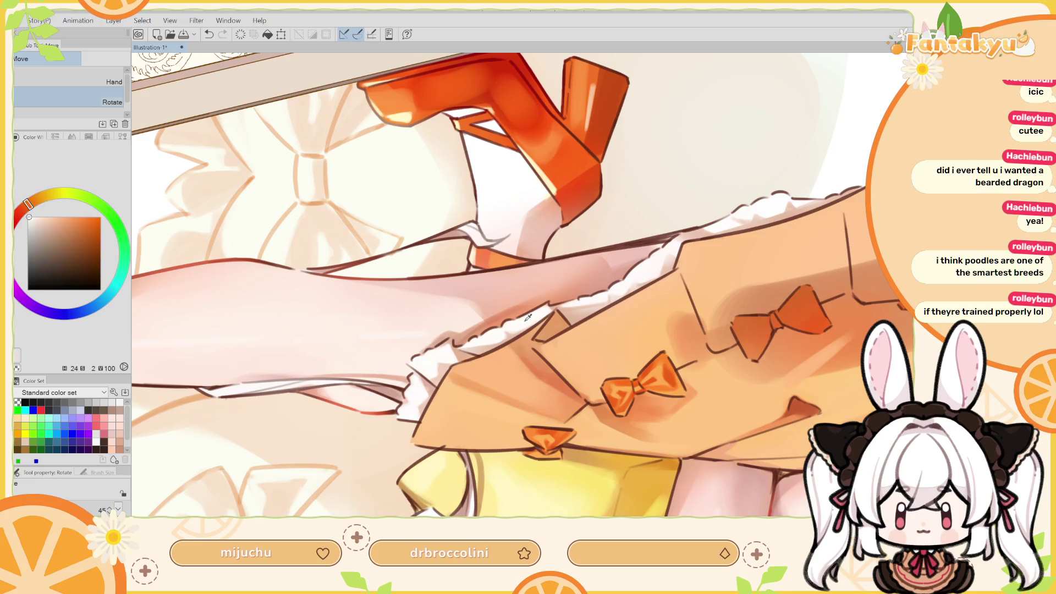
key(p)
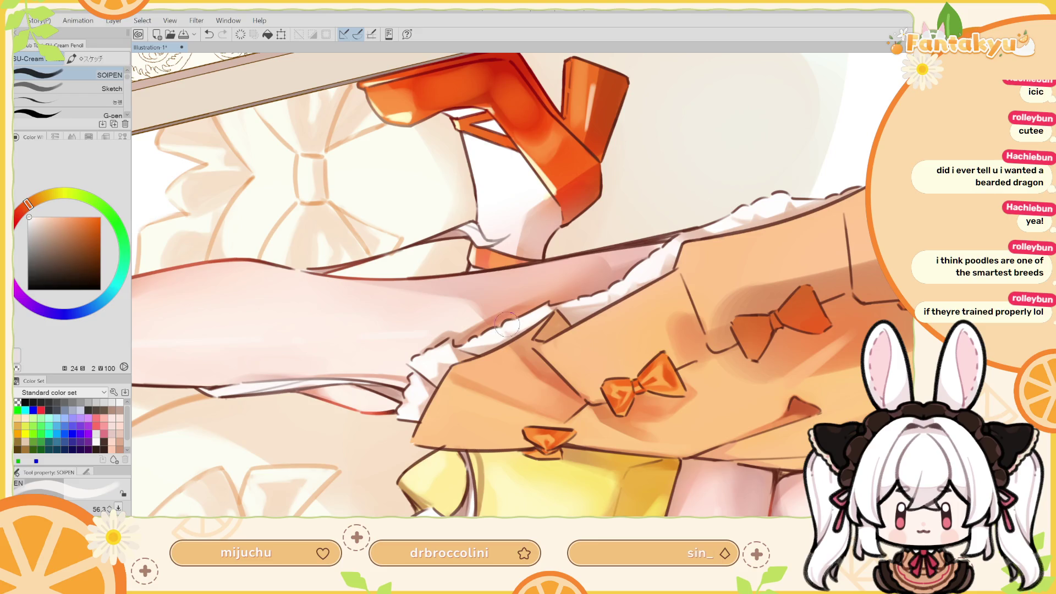
key(e)
drag(507, 328, 568, 321)
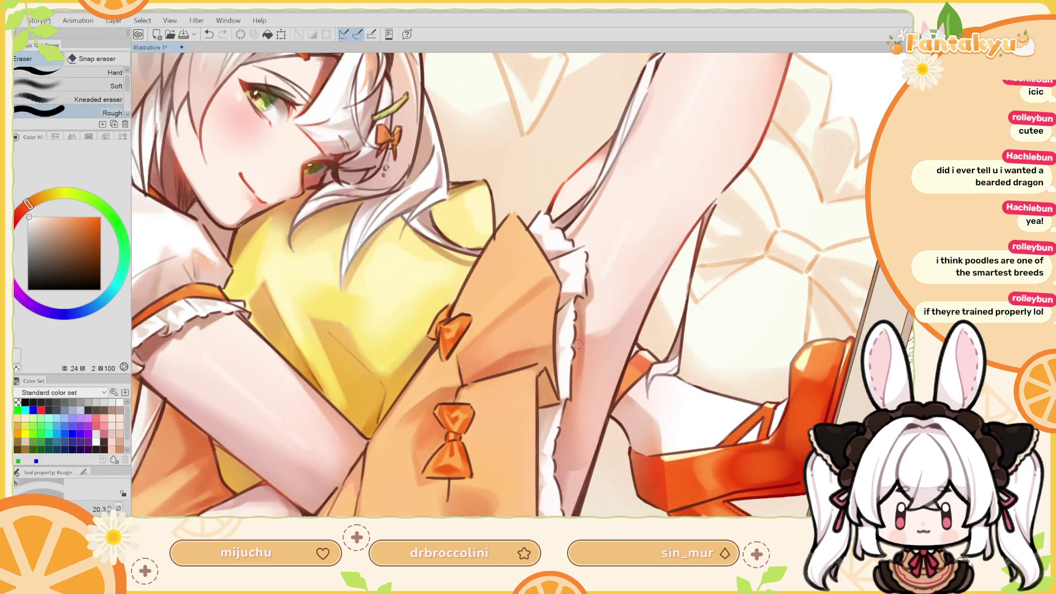
scroll(580, 361, down, 3)
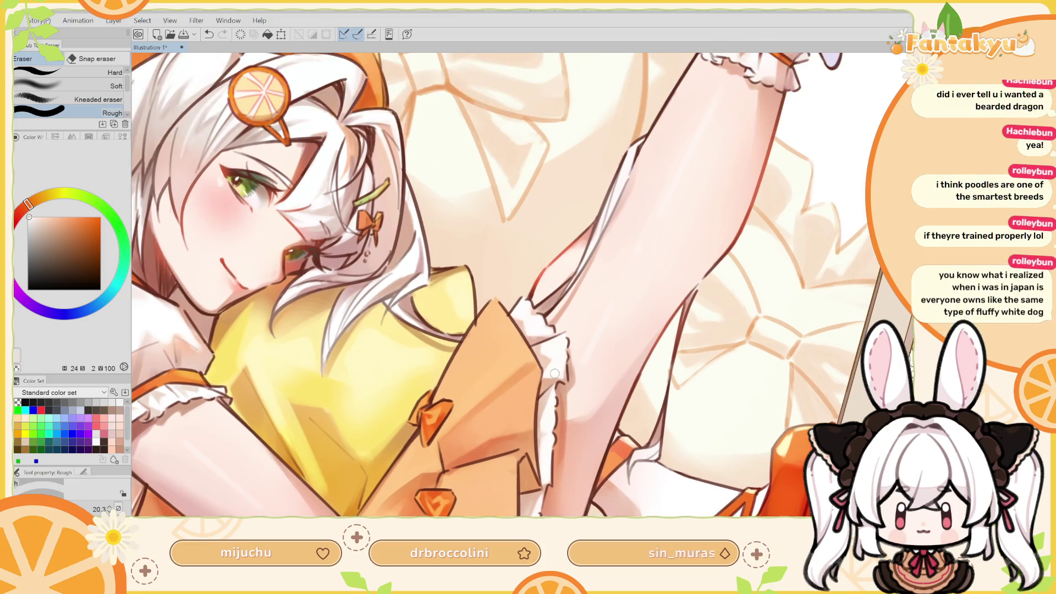
key(h)
scroll(474, 343, up, 2)
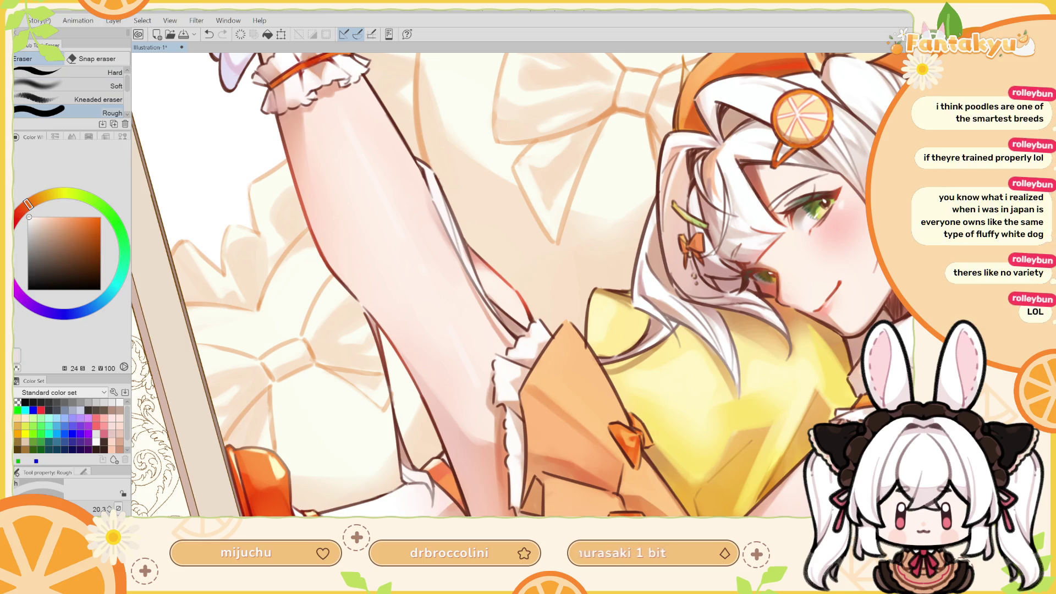
key(m)
scroll(504, 317, up, 2)
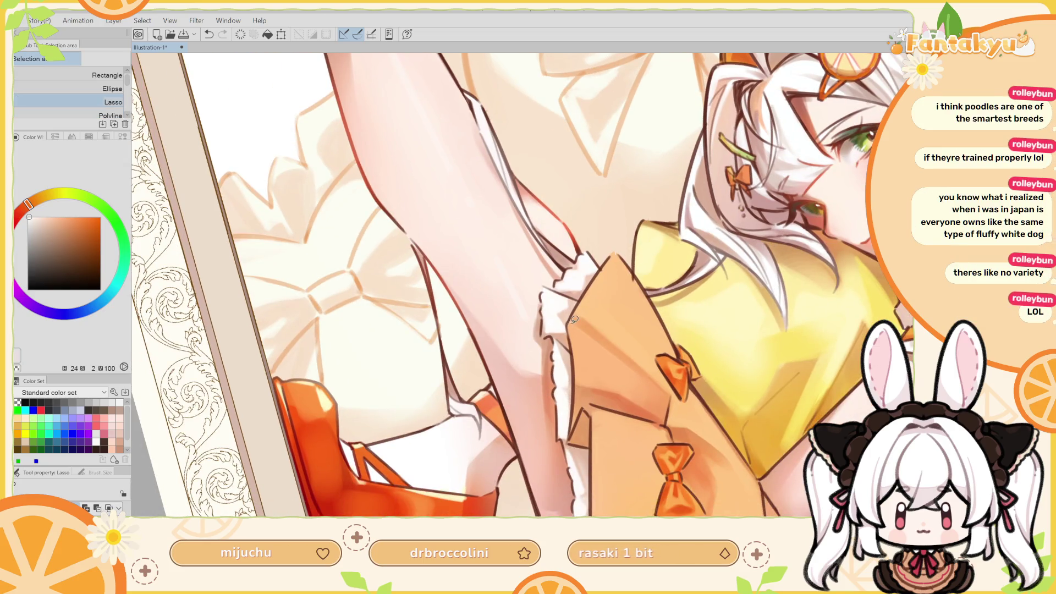
Lasso-select the white frill beside the leg, trimming the selection slightly
mouse_move(570, 322)
mouse_down()
mouse_move(580, 296)
mouse_move(518, 288)
mouse_move(524, 336)
mouse_move(550, 334)
mouse_move(571, 350)
mouse_move(559, 339)
mouse_up()
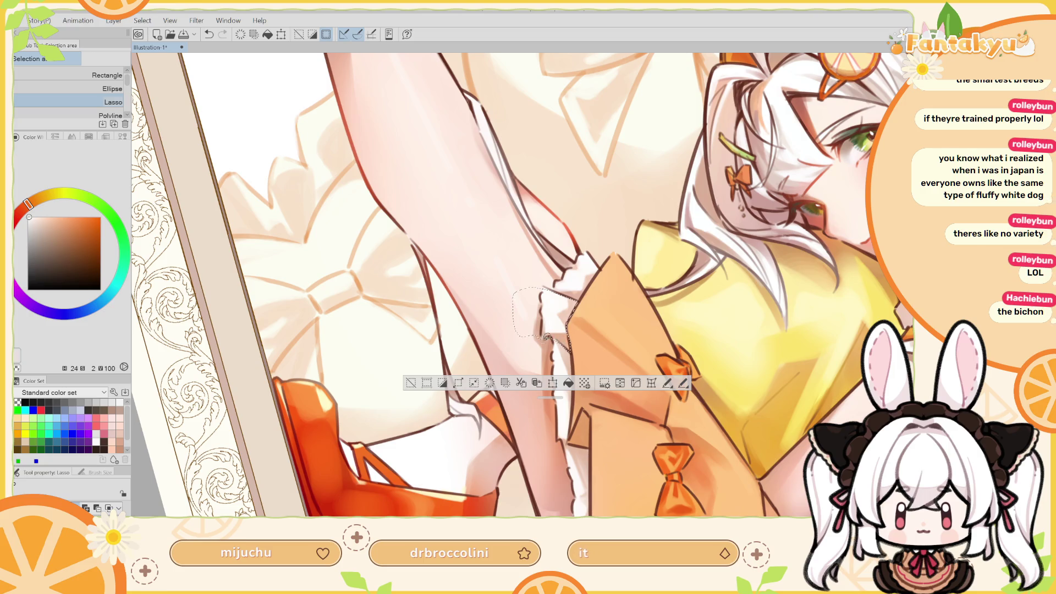
key(alt)
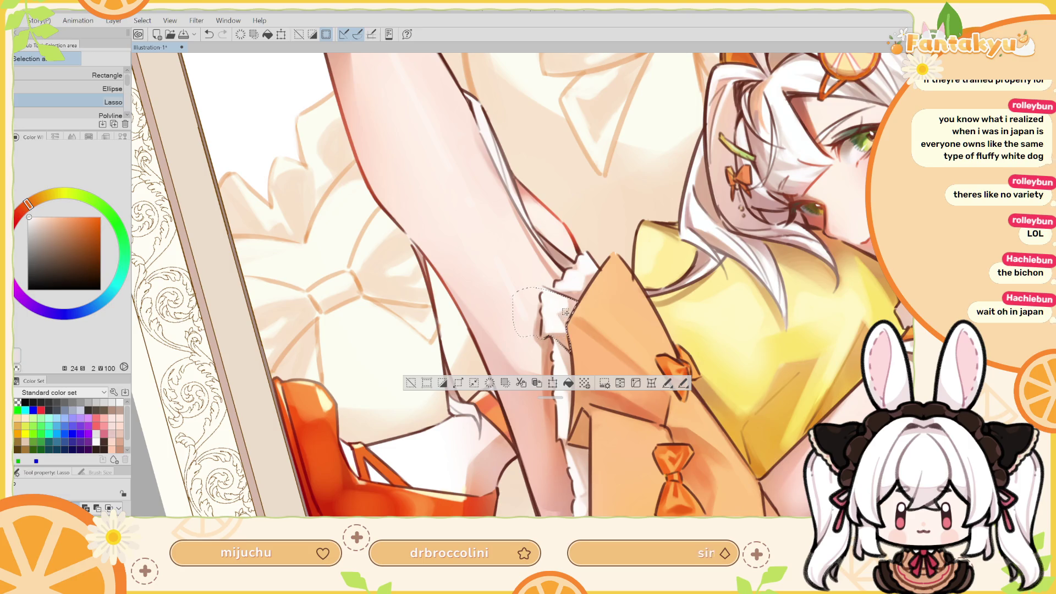
key(h)
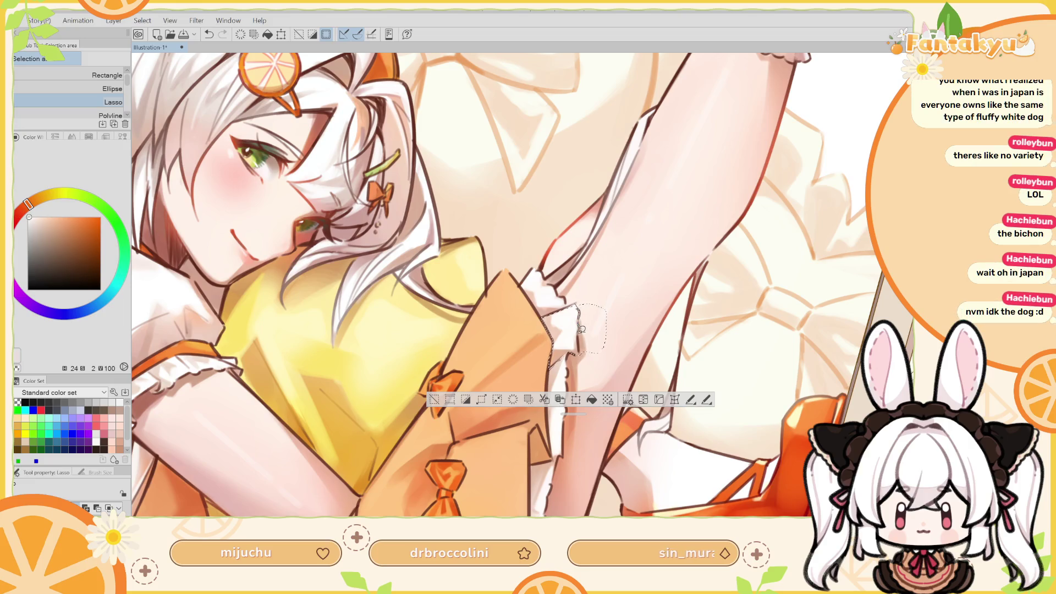
mouse_move(583, 352)
mouse_down()
mouse_move(611, 270)
mouse_move(587, 304)
mouse_up()
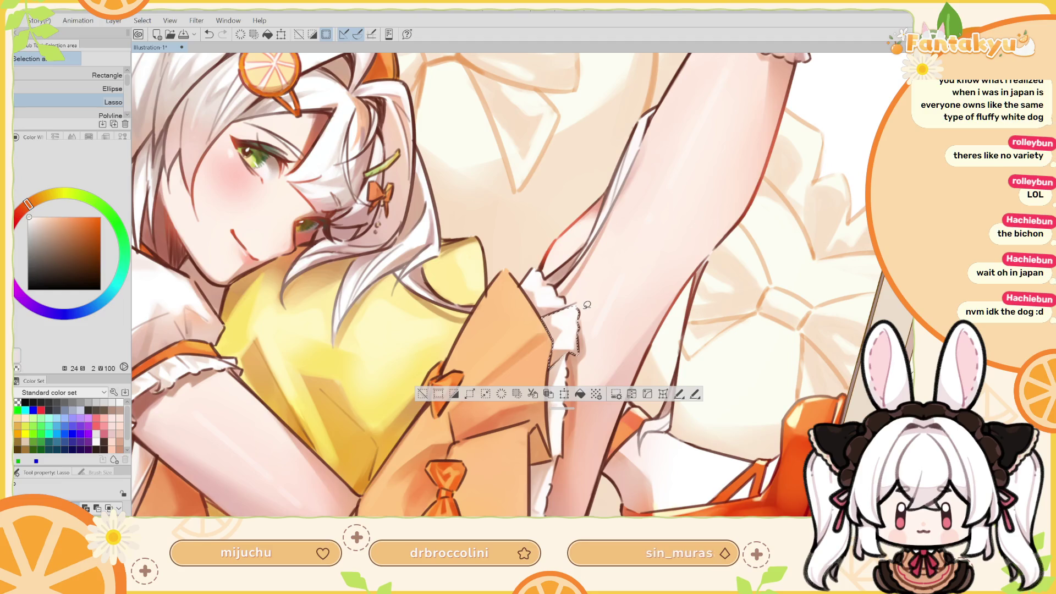
key(h)
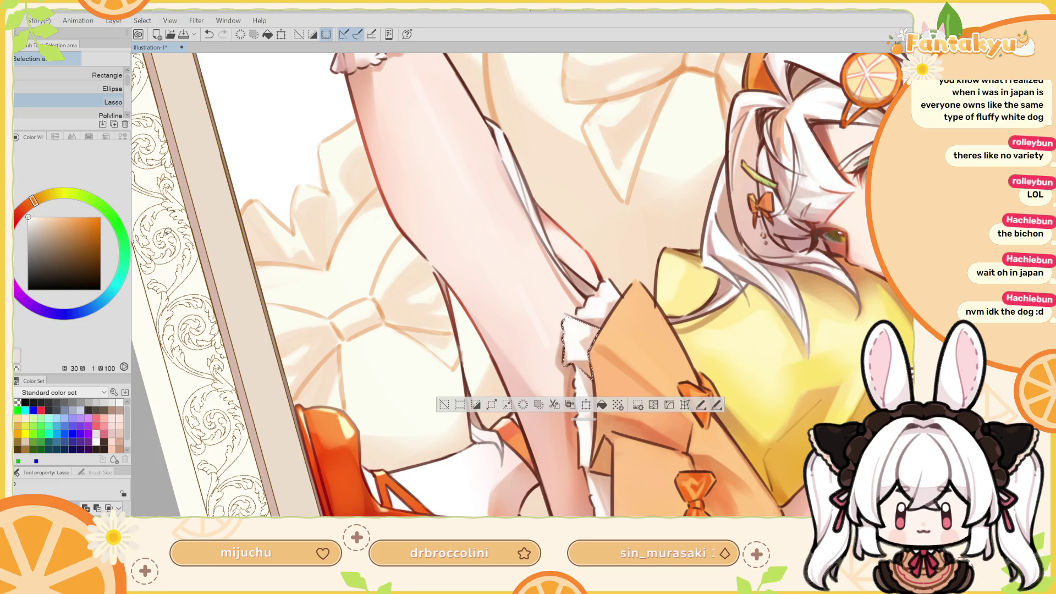
Airbrush soft shading inside the frill selection, adjusting brush size between 18.4 and 30.1
key(b)
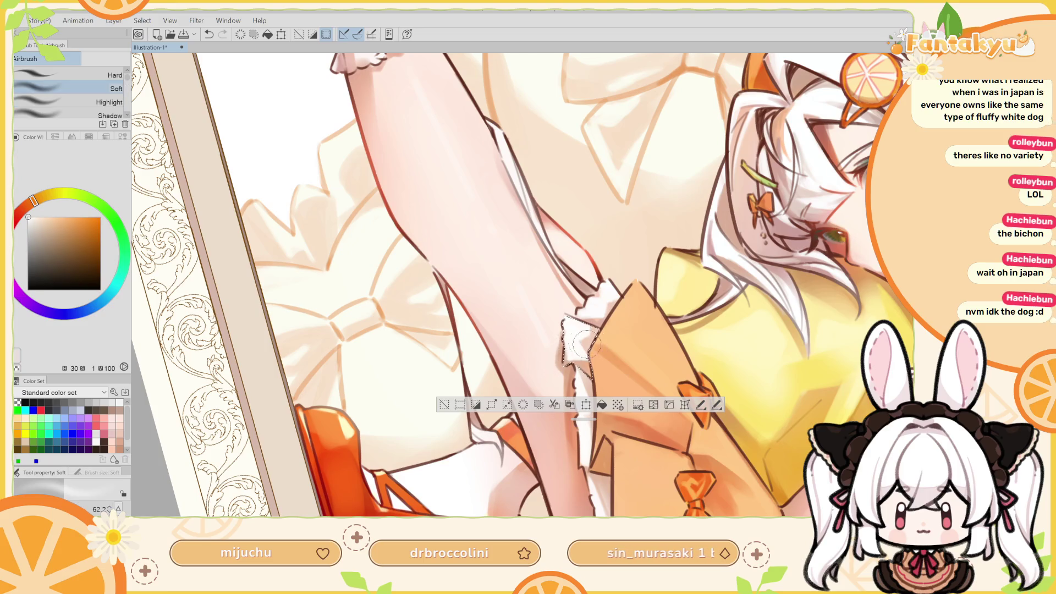
mouse_move(576, 344)
mouse_down()
mouse_move(572, 333)
mouse_move(575, 347)
mouse_up()
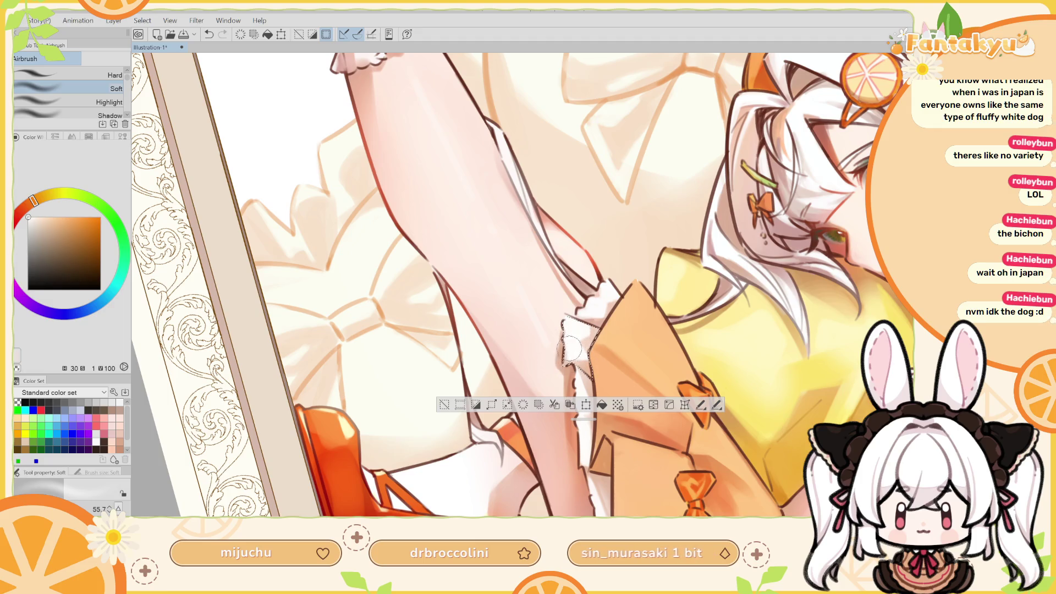
key(h)
key(minus)
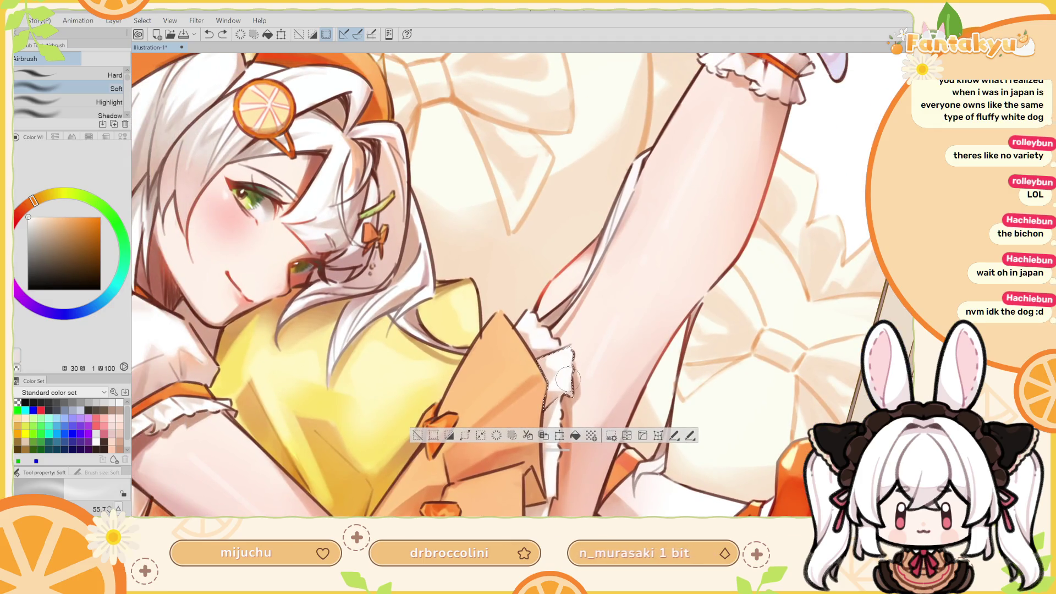
drag(556, 385, 560, 362)
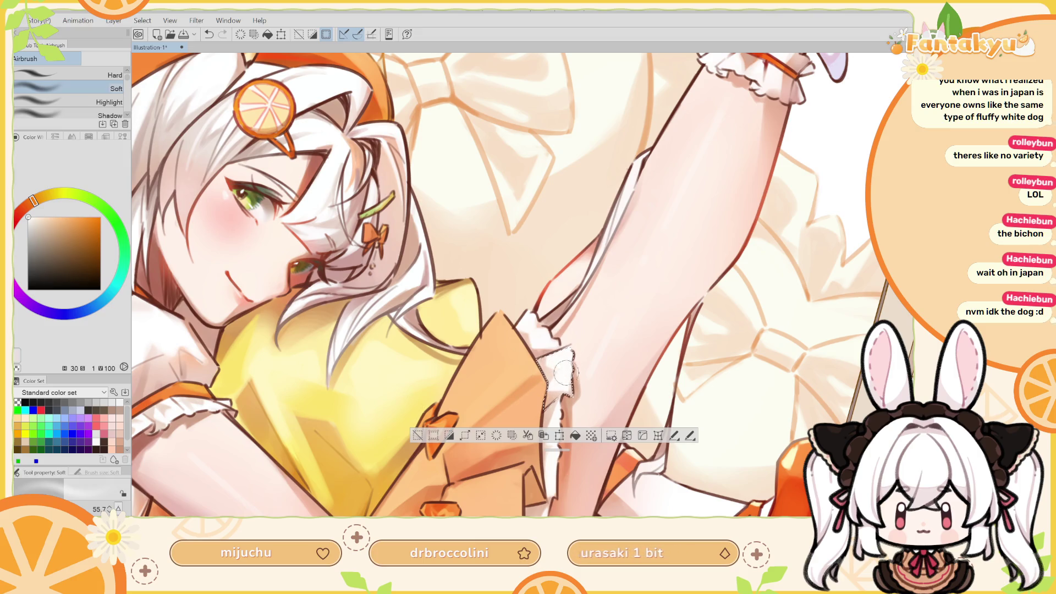
key(bracketleft)
key(bracketleft)
key(bracketleft)
key(bracketright)
key(bracketright)
key(ctrl+z)
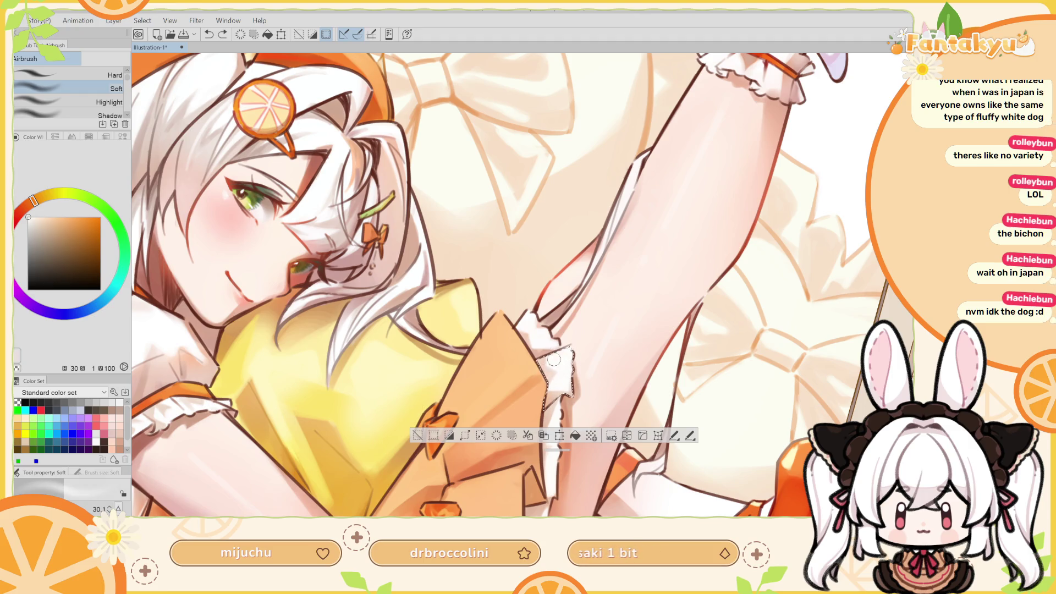
key(ctrl+y)
Deselect the frill and rotate the canvas view about 45°
key(h)
key(ctrl+d)
mouse_move(569, 317)
mouse_down()
mouse_move(478, 300)
mouse_move(494, 318)
mouse_up()
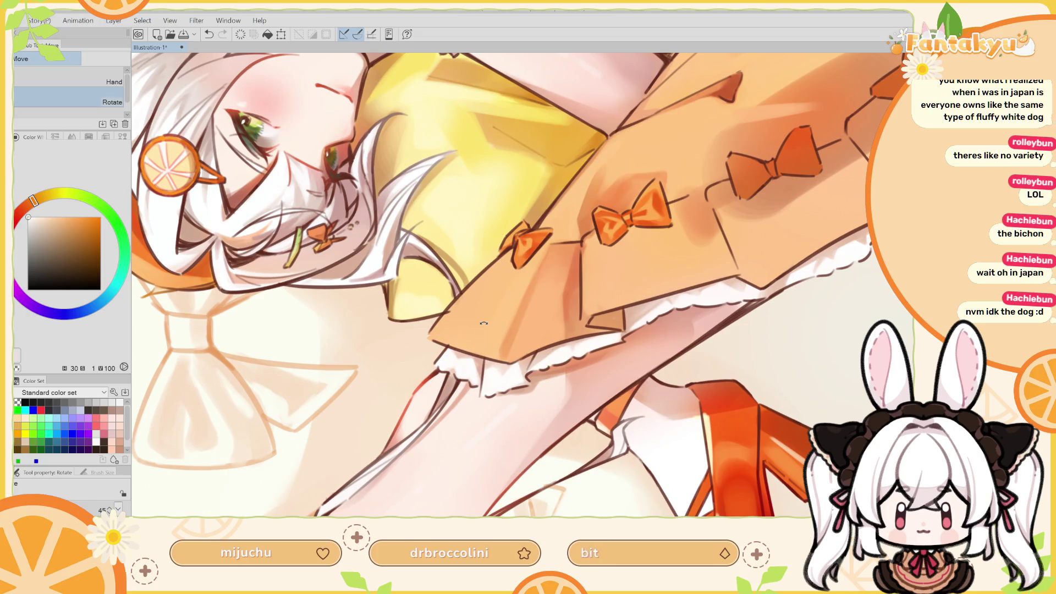
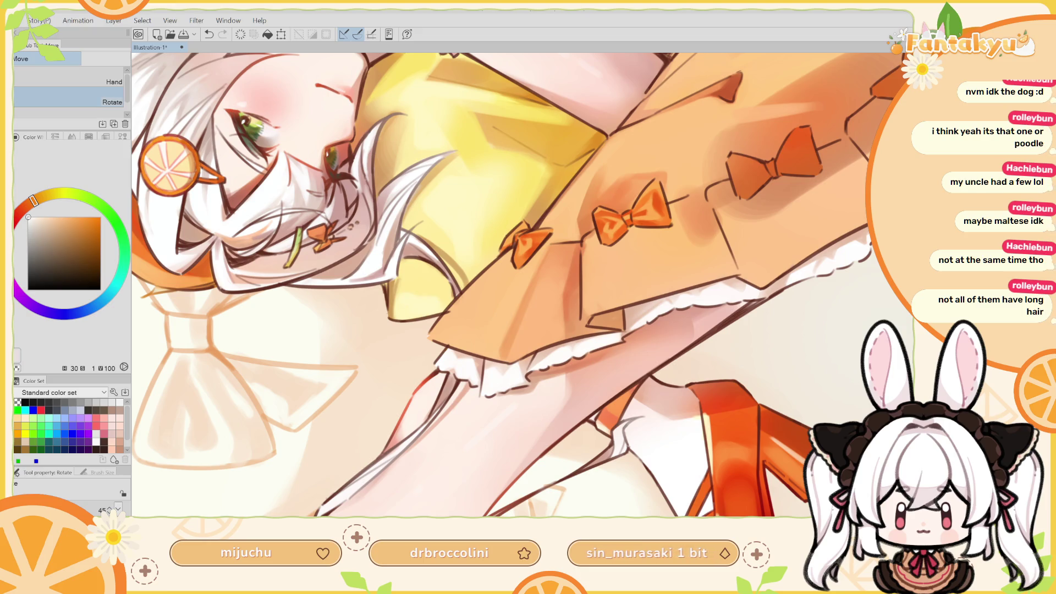
Angle the view around the skirt and select the SOIPEN pencil at size 20.2
mouse_move(583, 285)
mouse_down()
mouse_move(619, 345)
mouse_move(583, 177)
mouse_move(631, 267)
mouse_move(572, 400)
mouse_up()
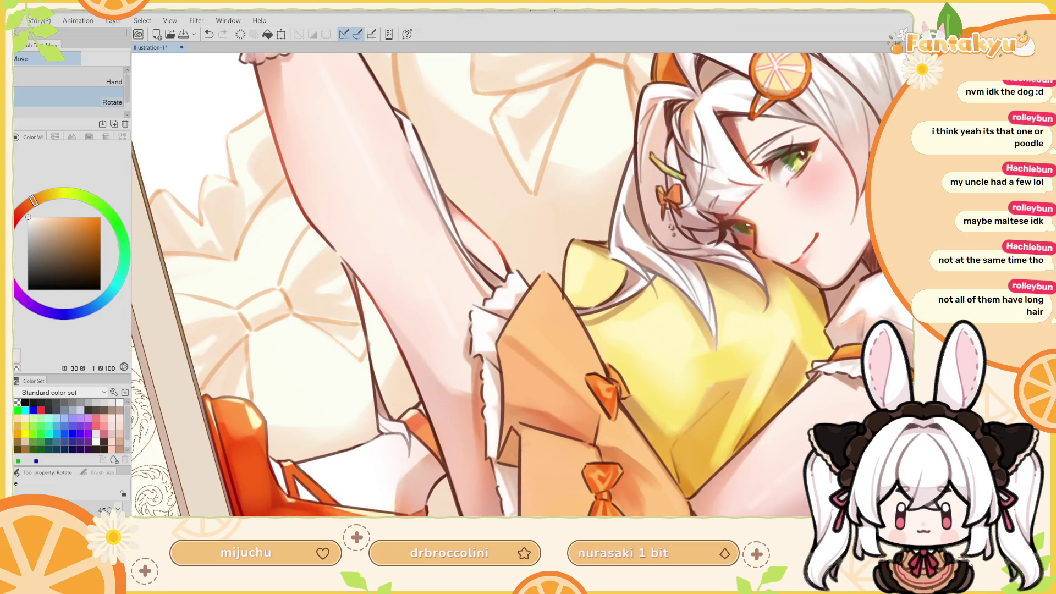
scroll(572, 399, down, 5)
scroll(433, 277, up, 5)
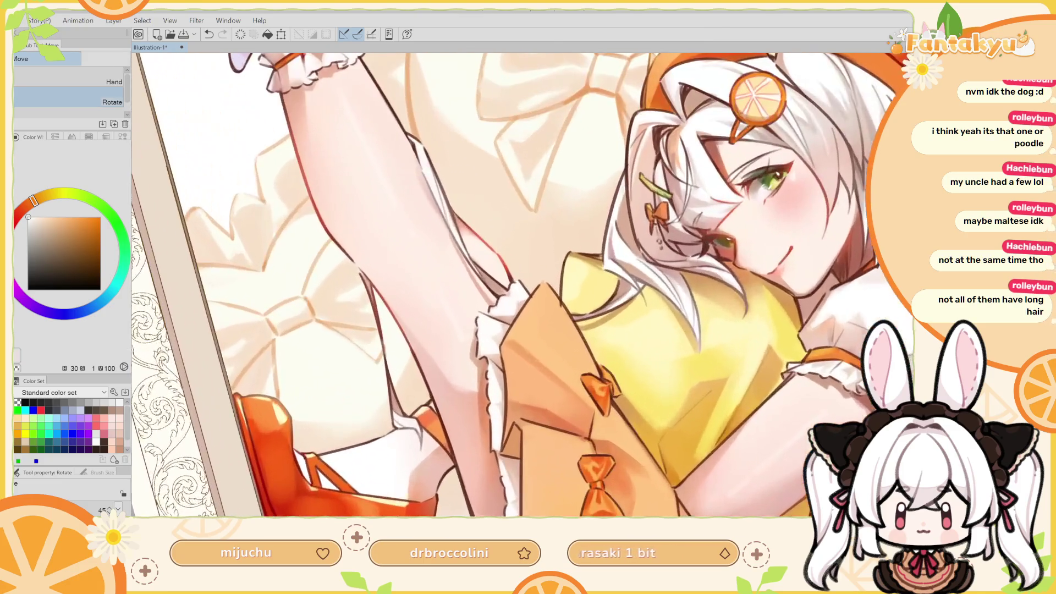
scroll(432, 278, up, 2)
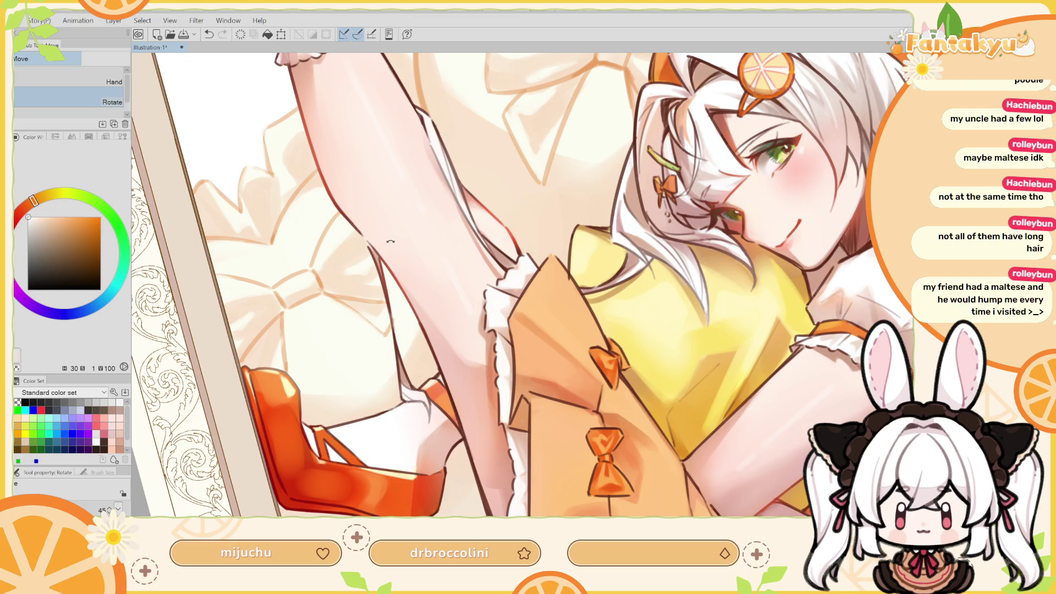
mouse_move(391, 241)
mouse_down()
mouse_move(488, 235)
mouse_move(512, 277)
mouse_up()
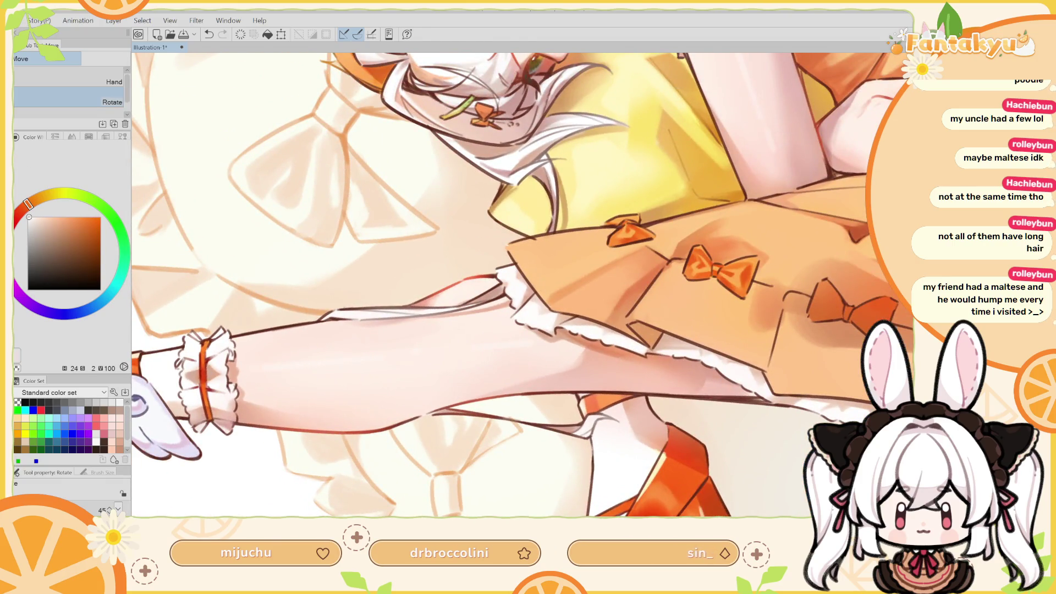
key(p)
drag(507, 280, 502, 280)
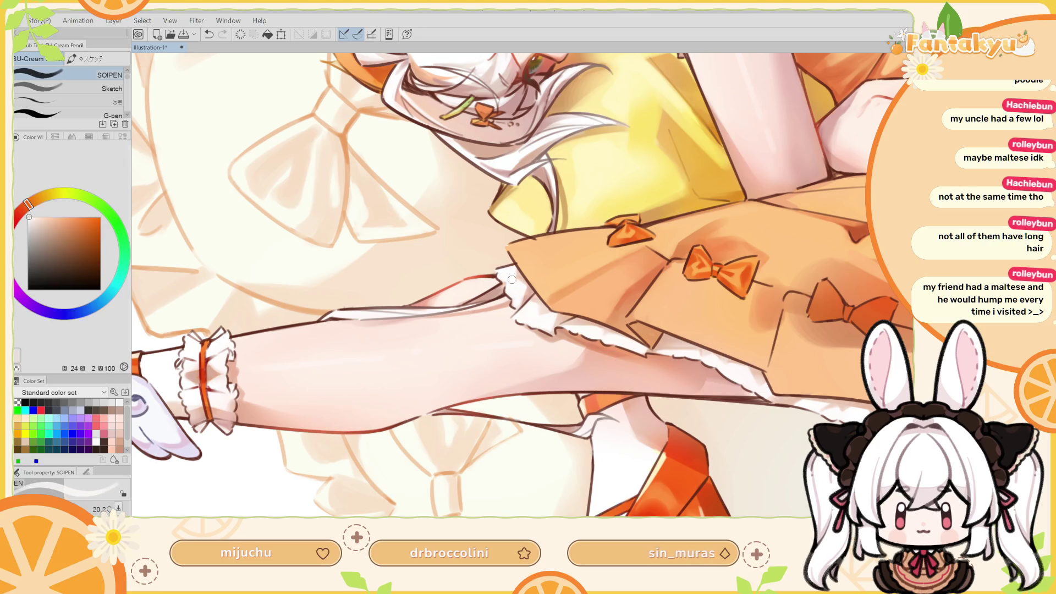
Check the mirrored skirt, then fit the whole framed illustration upright in the window
key(h)
drag(543, 209, 561, 198)
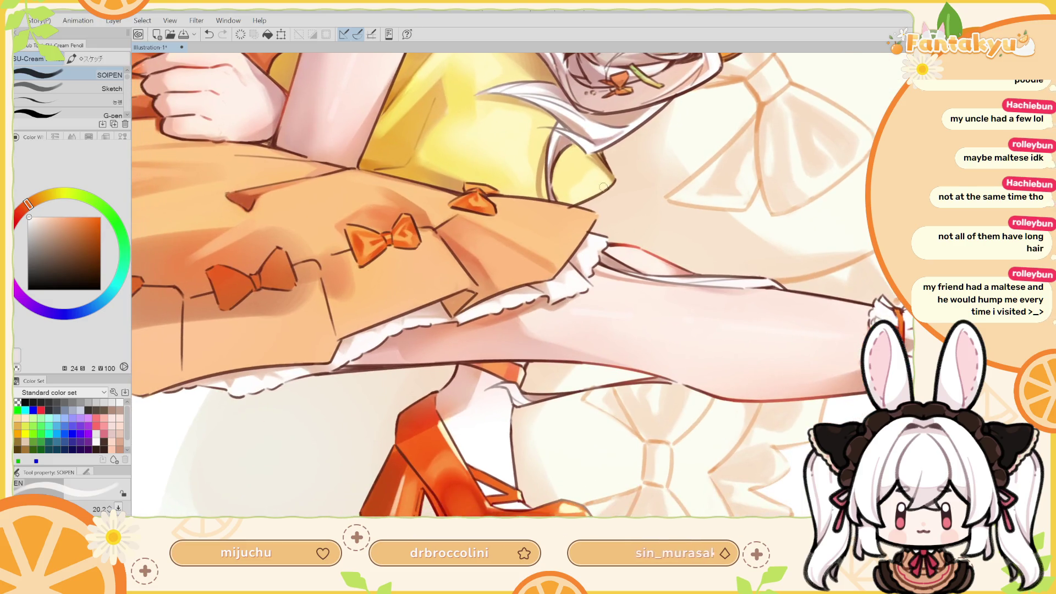
drag(552, 261, 633, 222)
key(ctrl+0)
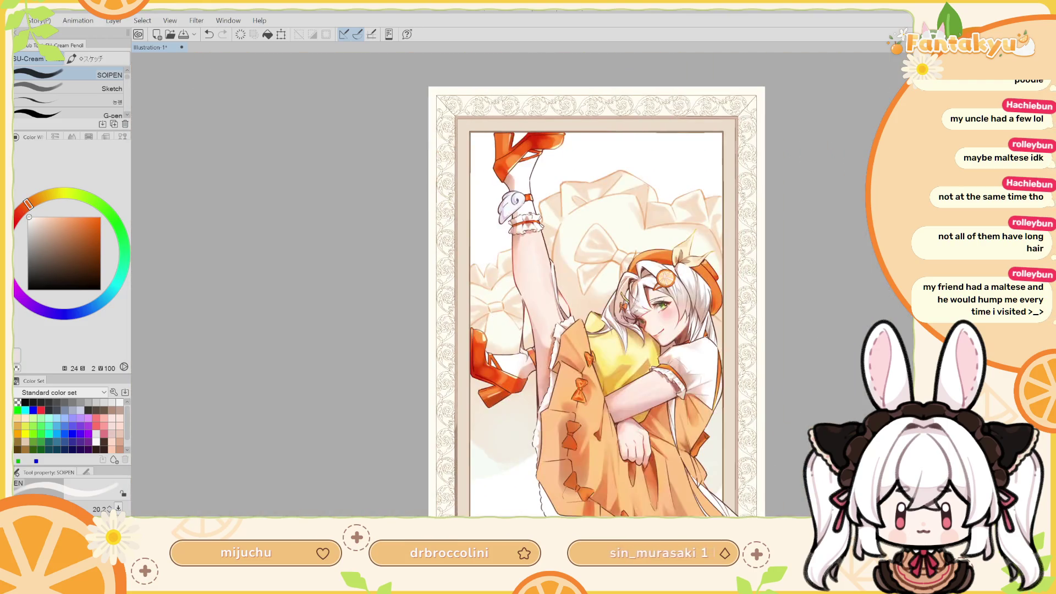
Sample a light reddish colour from the artwork and set the brush size to 32.4
scroll(624, 229, up, 3)
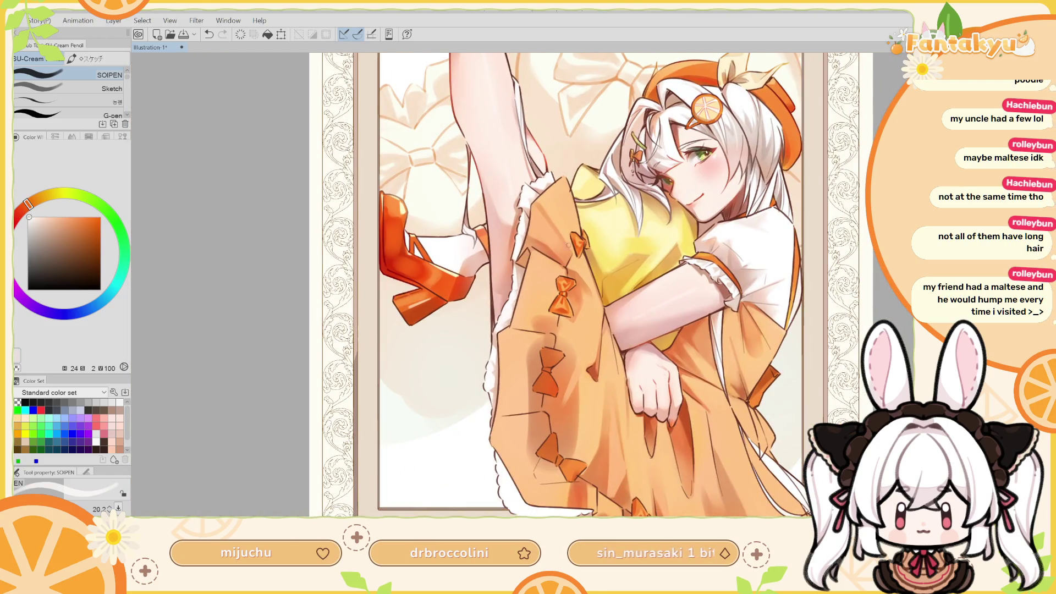
drag(561, 246, 579, 276)
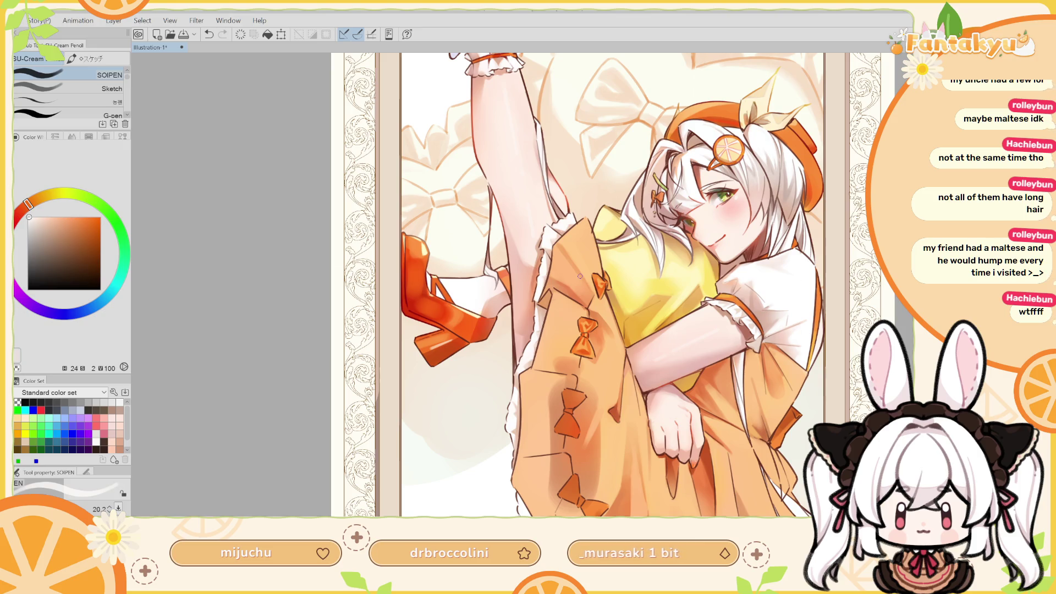
drag(580, 276, 679, 177)
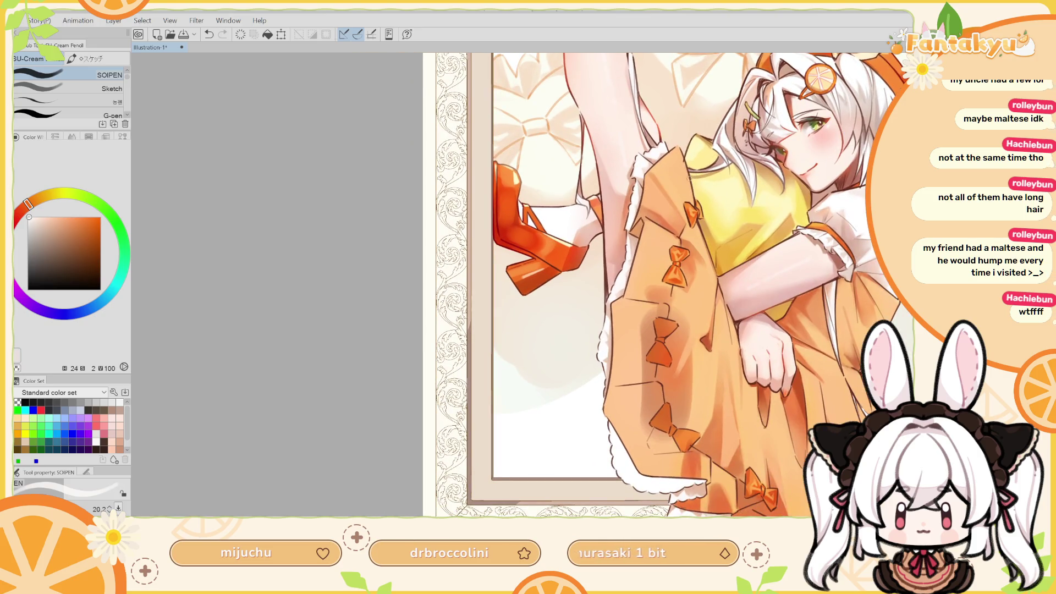
scroll(535, 359, up, 5)
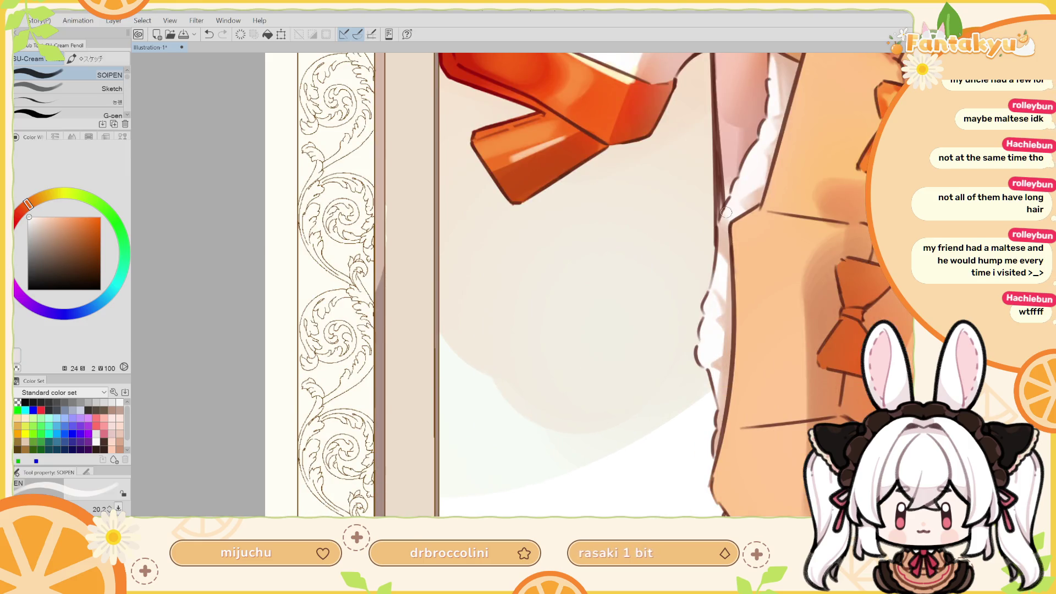
alt+click(726, 215)
drag(749, 204, 693, 253)
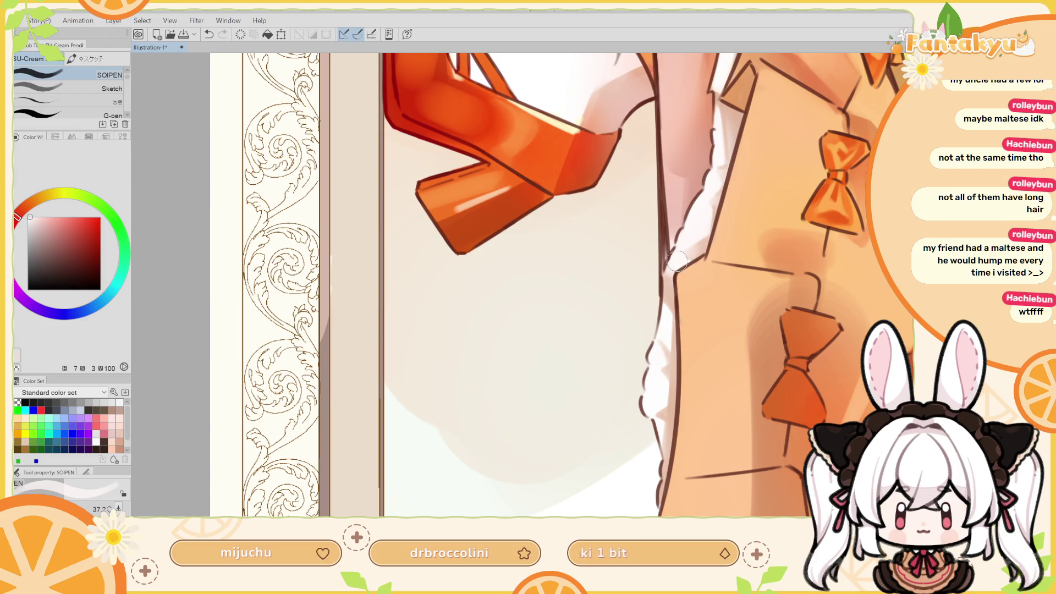
key(bracketleft)
In mirrored view, paint soft white fur along the coat edge beside the red shoe
key(h)
drag(399, 197, 509, 177)
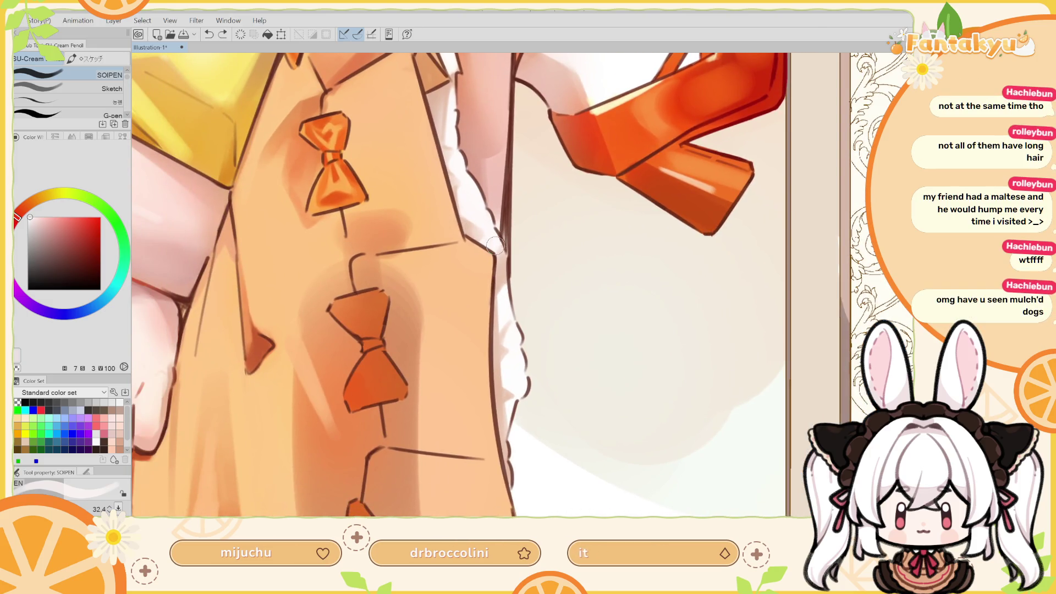
drag(493, 220, 517, 242)
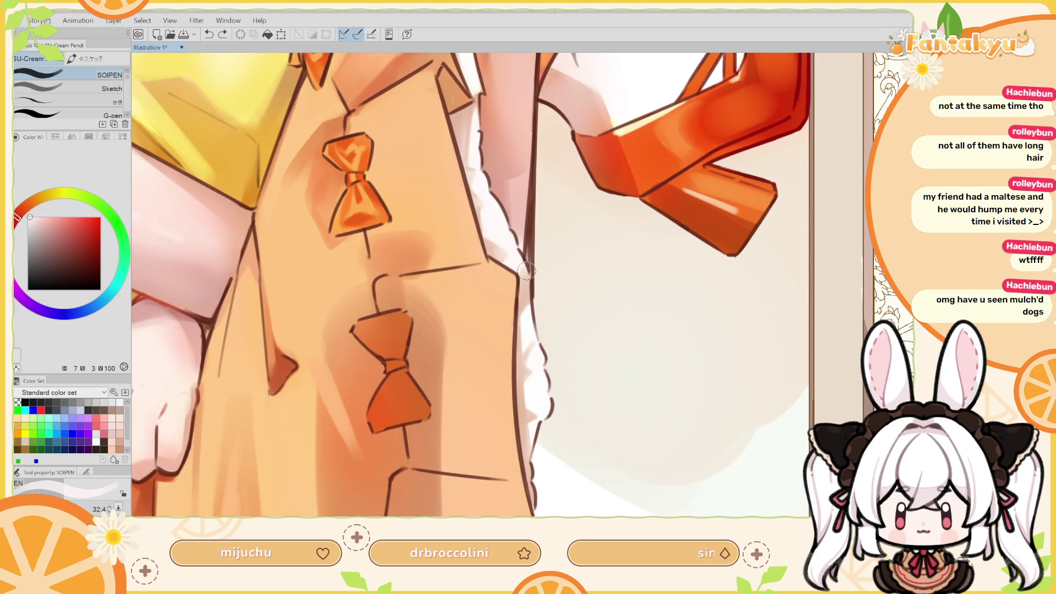
drag(515, 255, 492, 258)
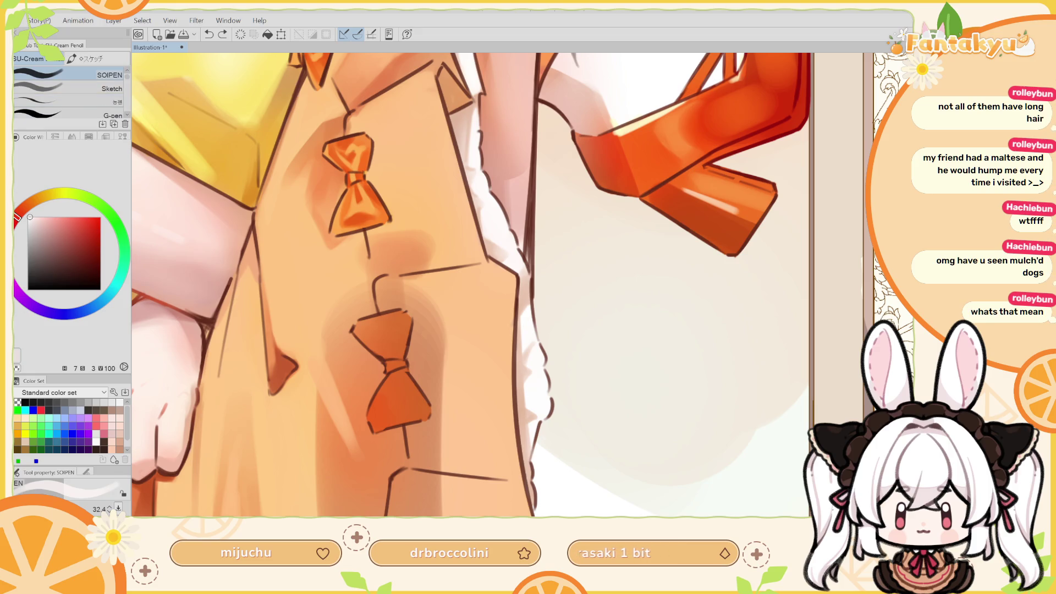
scroll(826, 270, down, 5)
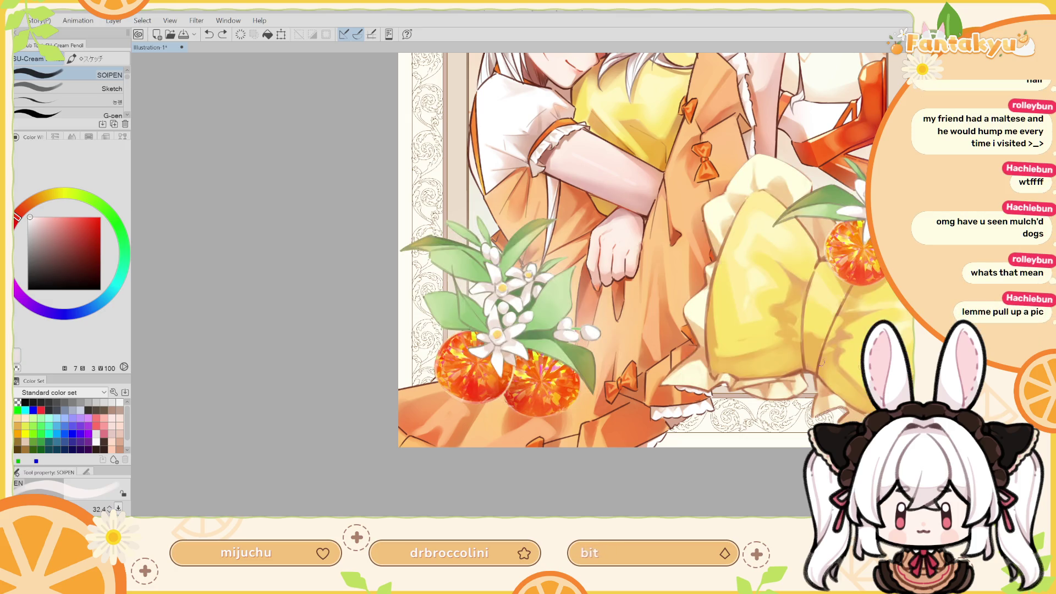
Sample a light peach from the dress and undo a trial stroke on the lace hem
scroll(748, 358, up, 5)
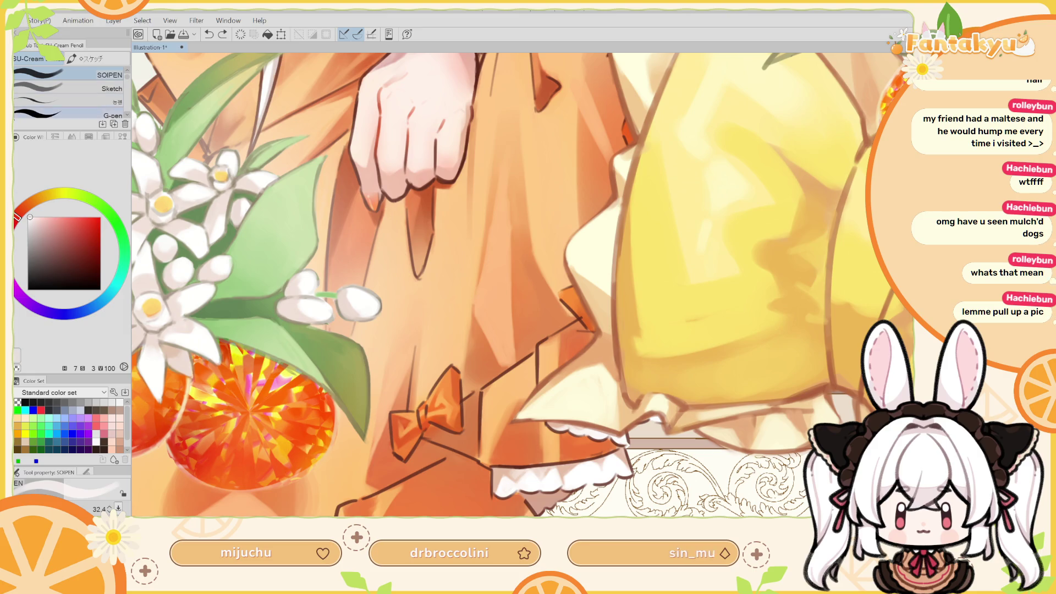
alt+click(557, 419)
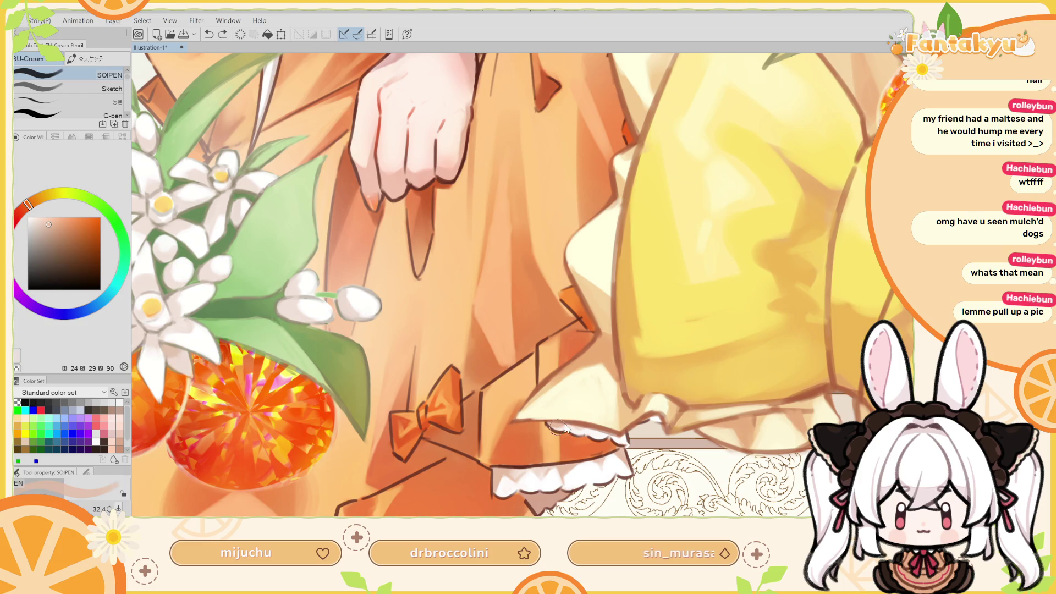
mouse_move(556, 427)
mouse_down()
mouse_move(604, 433)
mouse_move(587, 431)
mouse_up()
key(ctrl+z)
key(ctrl+z)
key(ctrl+z)
key(ctrl+z)
key(ctrl+z)
key(ctrl+z)
Check the skirt in mirrored view, then fit the whole illustration in the window
key(h)
drag(572, 370, 623, 365)
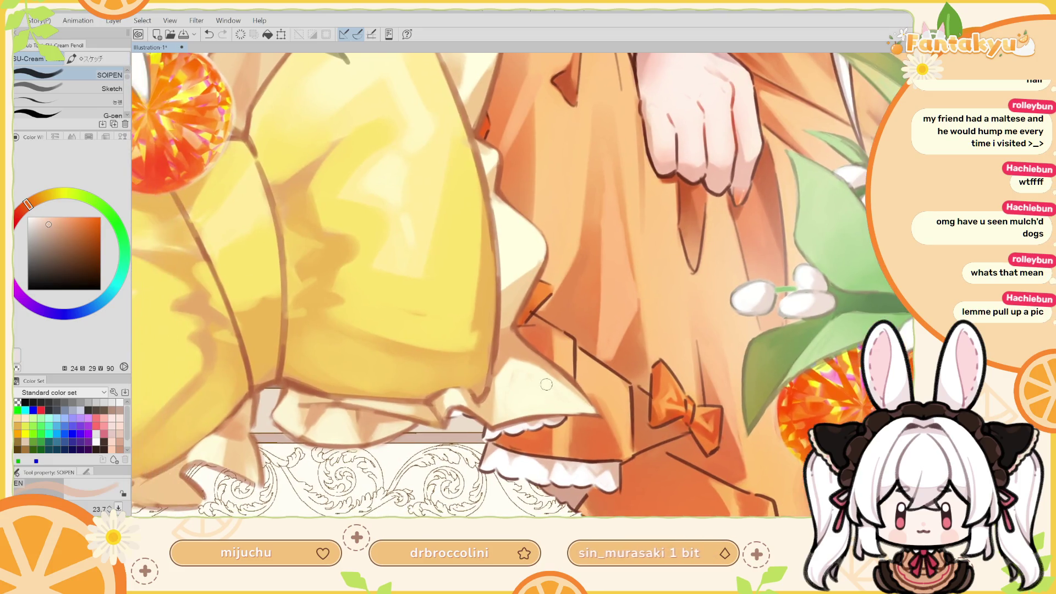
key(h)
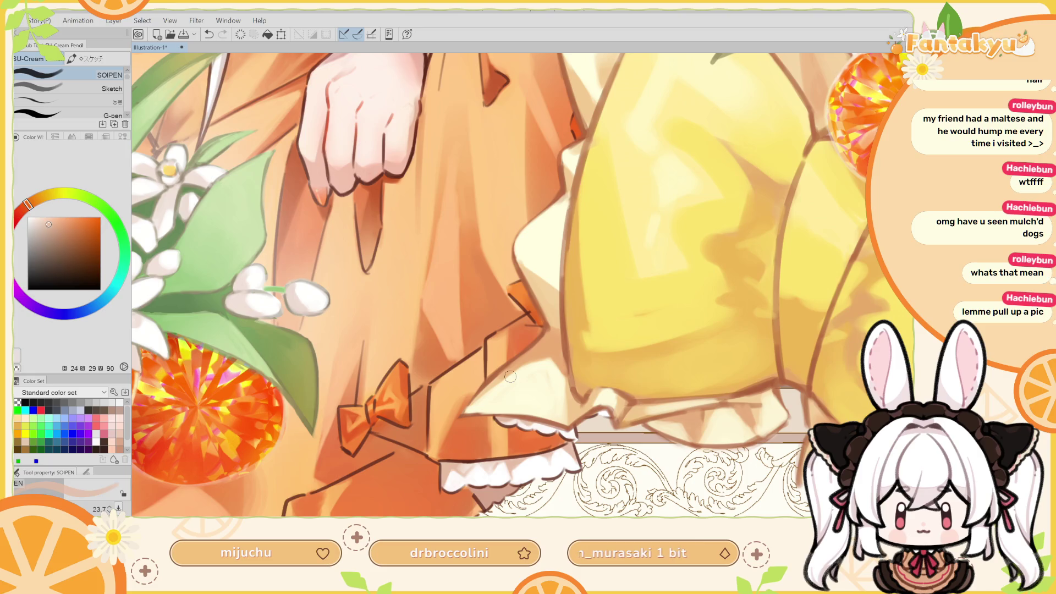
key(ctrl+minus)
key(ctrl+minus)
key(ctrl+minus)
key(ctrl+0)
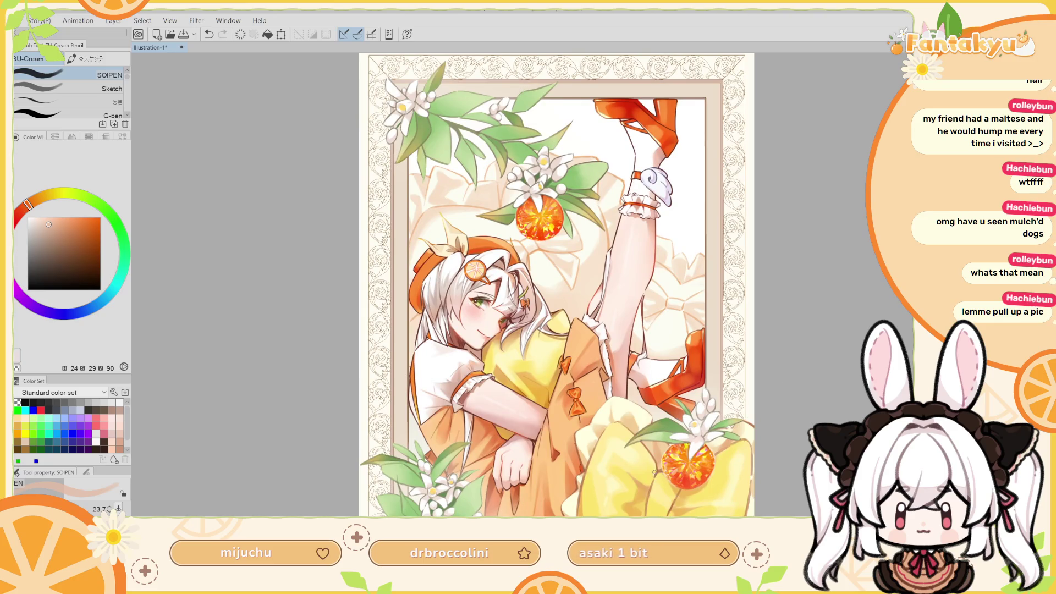
Sample lighter and deeper oranges from the dress around the folded arms and skirt
drag(666, 444, 676, 357)
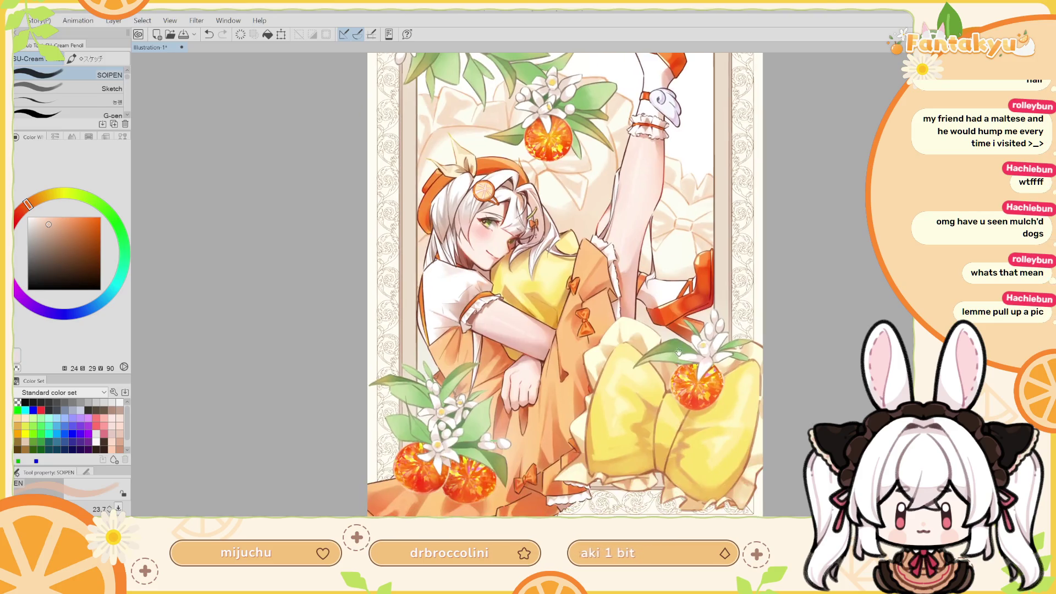
scroll(542, 352, up, 4)
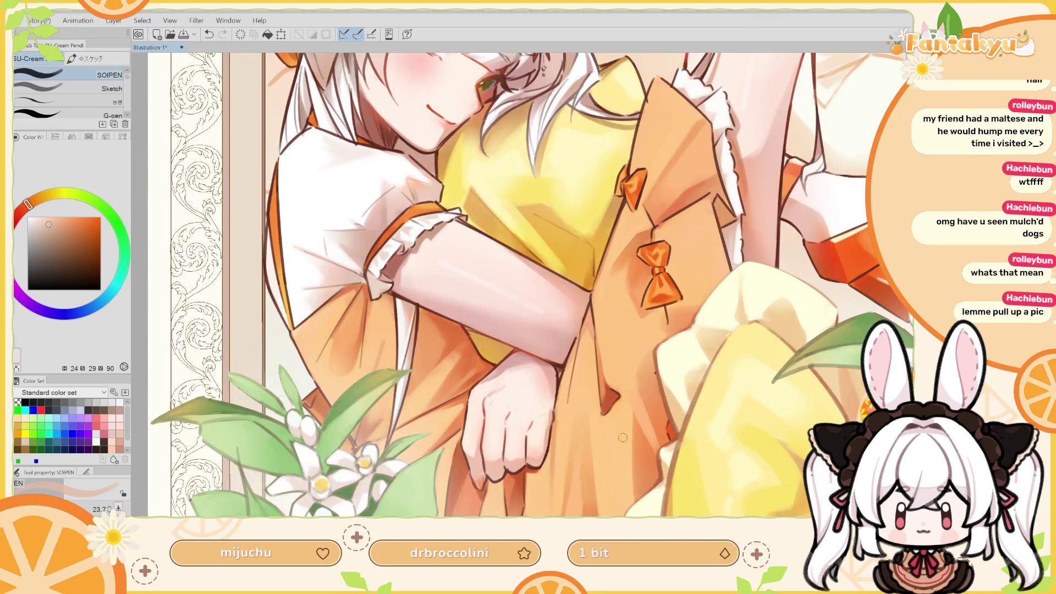
drag(649, 431, 637, 382)
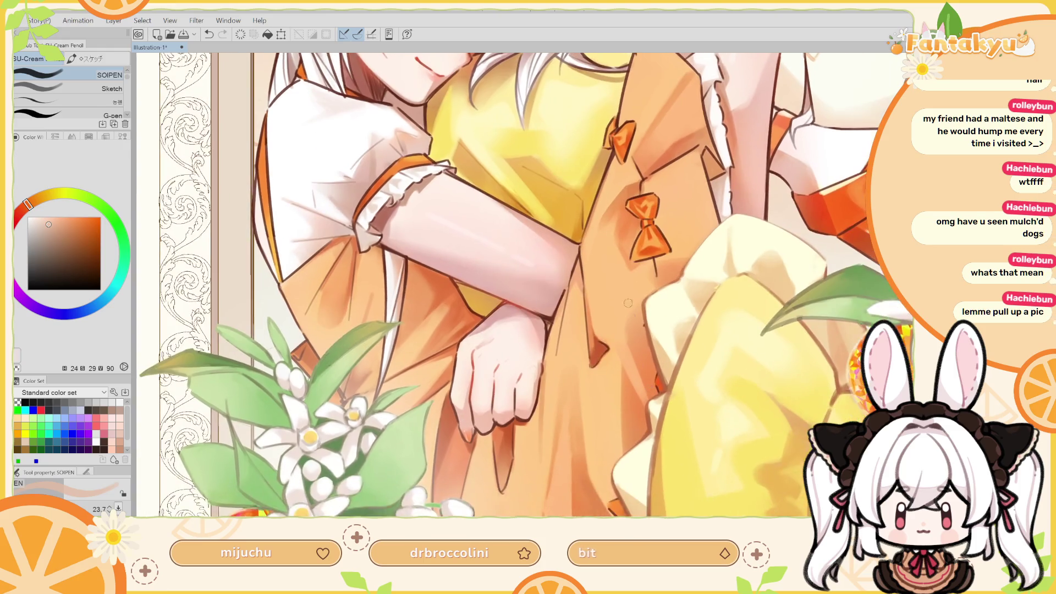
alt+click(630, 263)
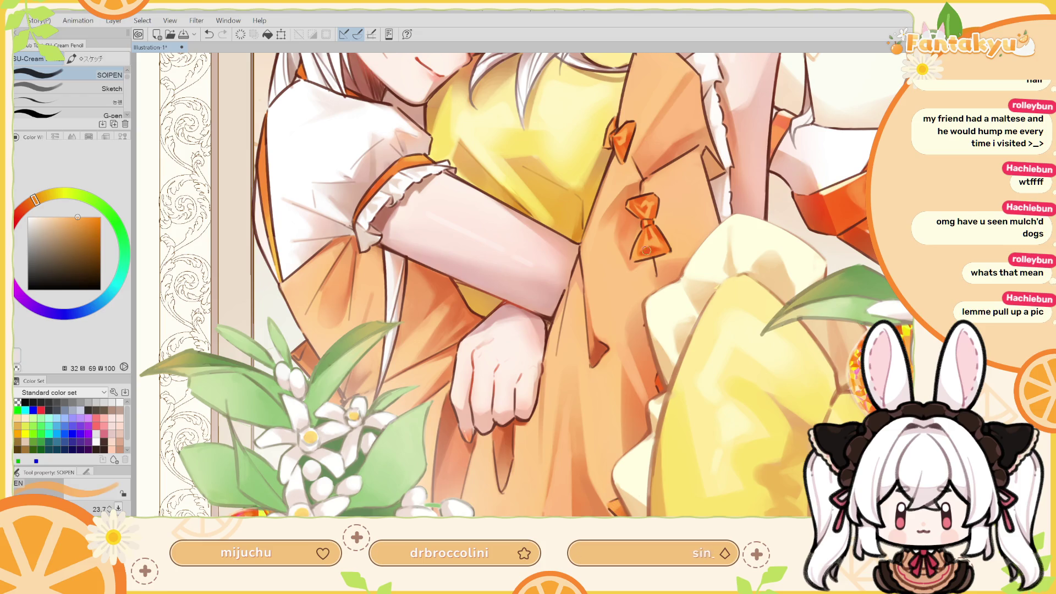
alt+click(643, 272)
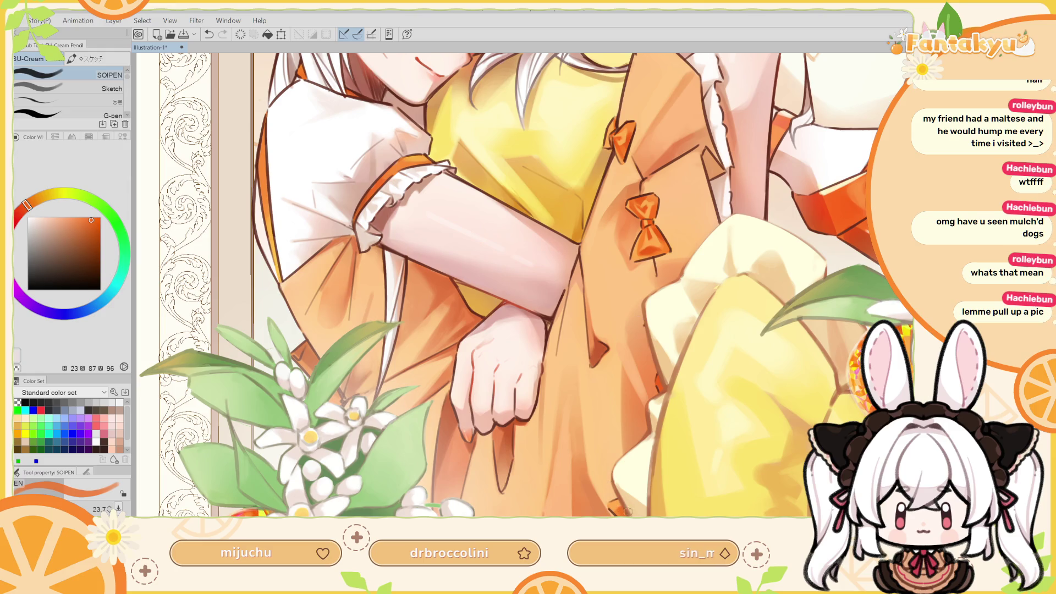
drag(669, 359, 666, 402)
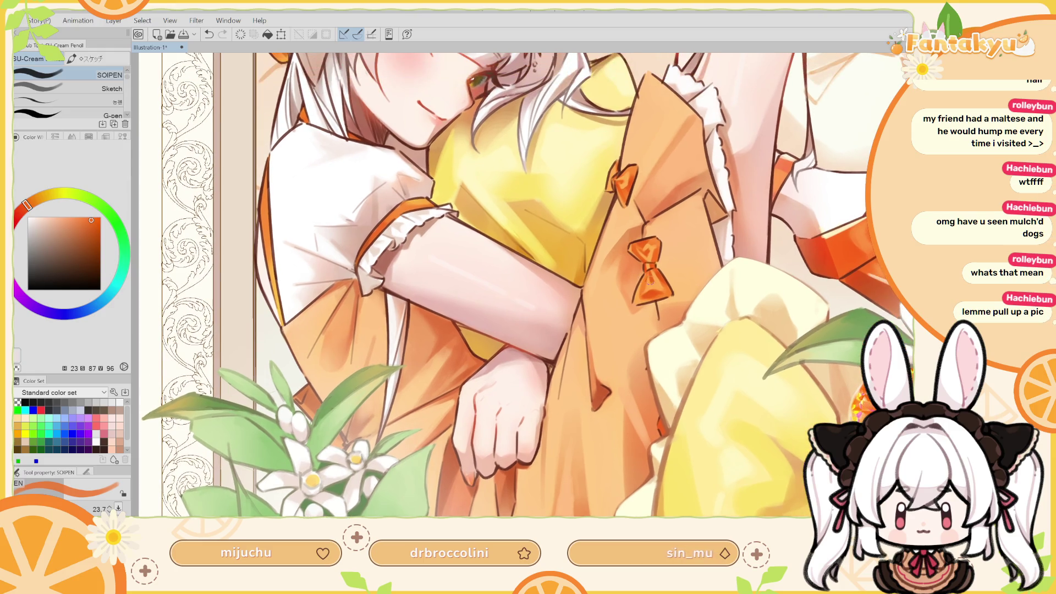
alt+click(665, 383)
drag(658, 443, 658, 416)
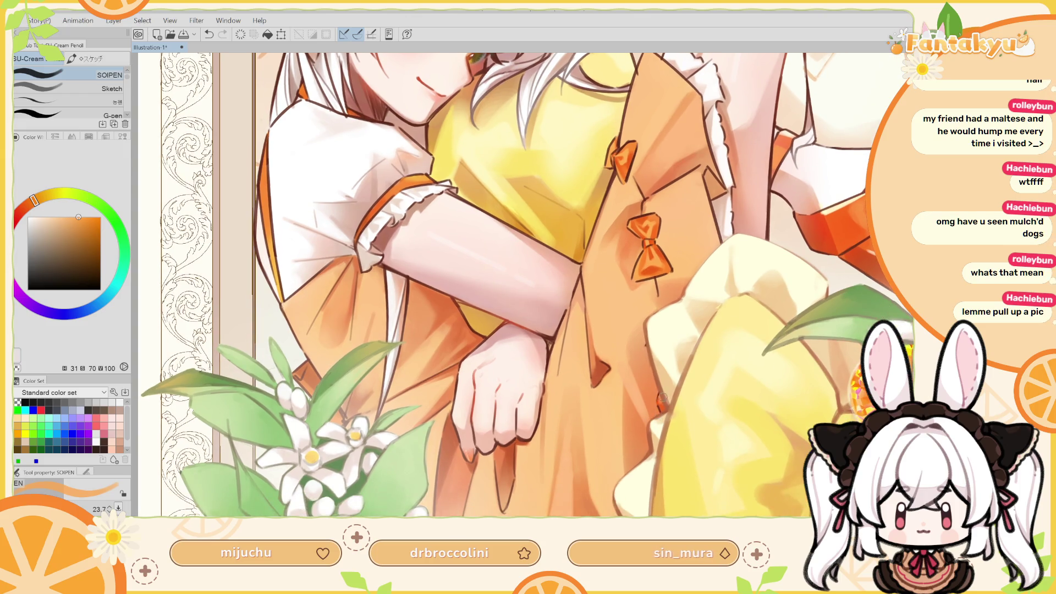
Compare the gem and blossoms in mirrored view and sample another dress orange
key(h)
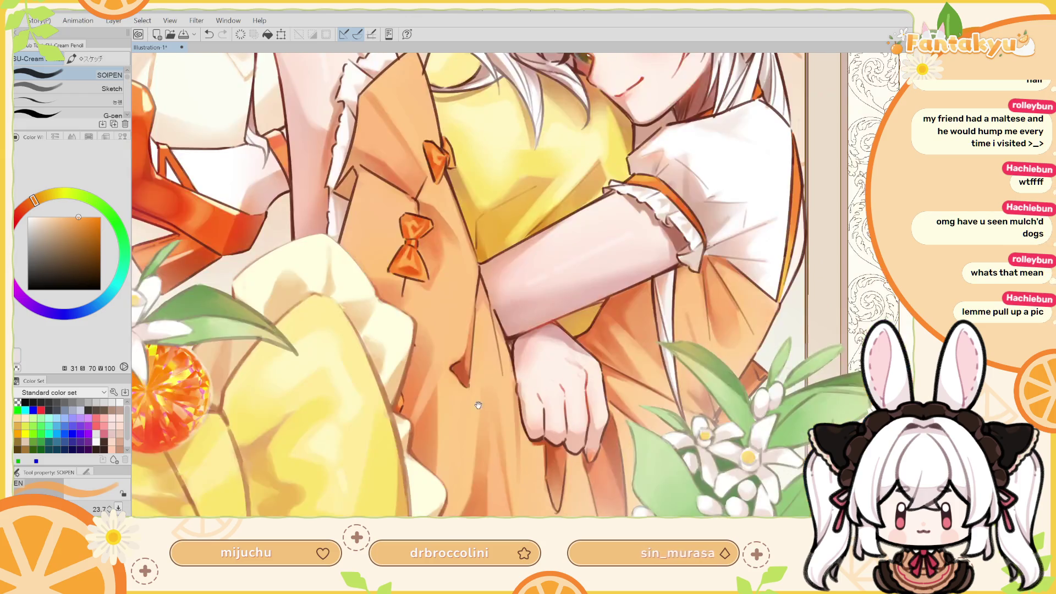
drag(480, 401, 653, 462)
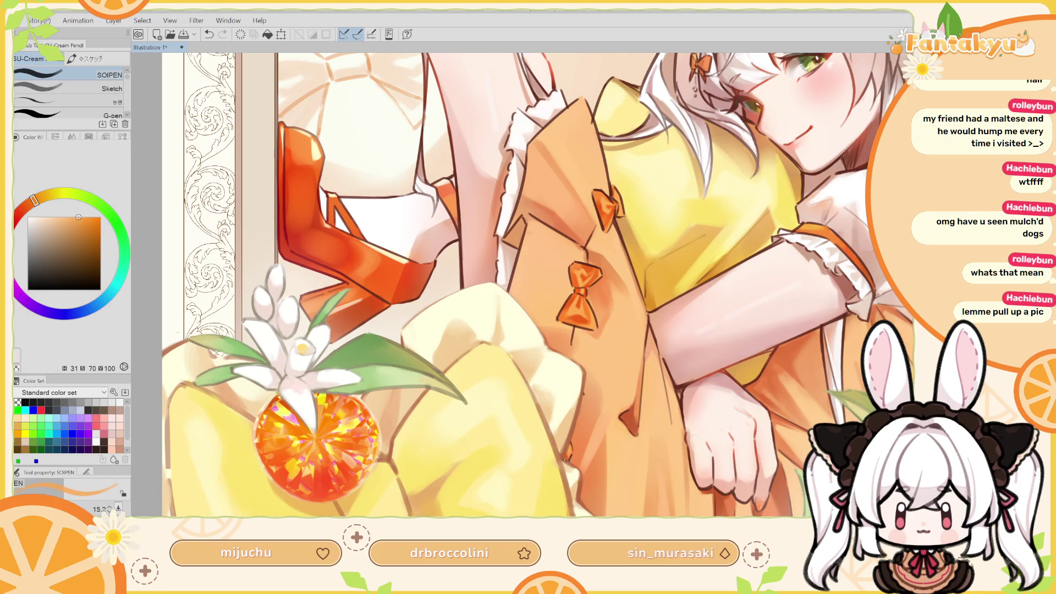
key(h)
drag(531, 487, 616, 399)
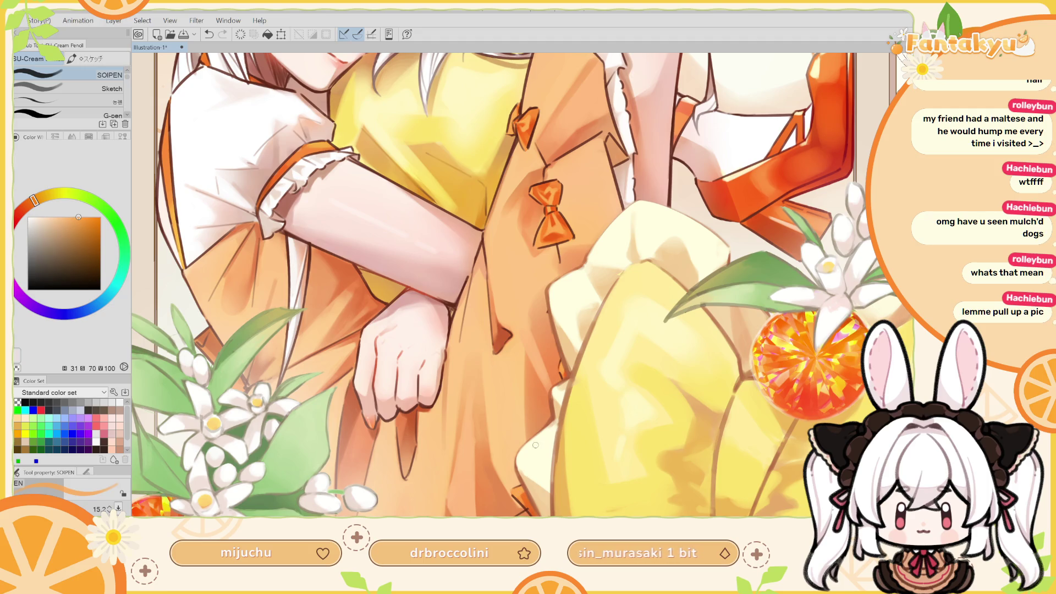
key(h)
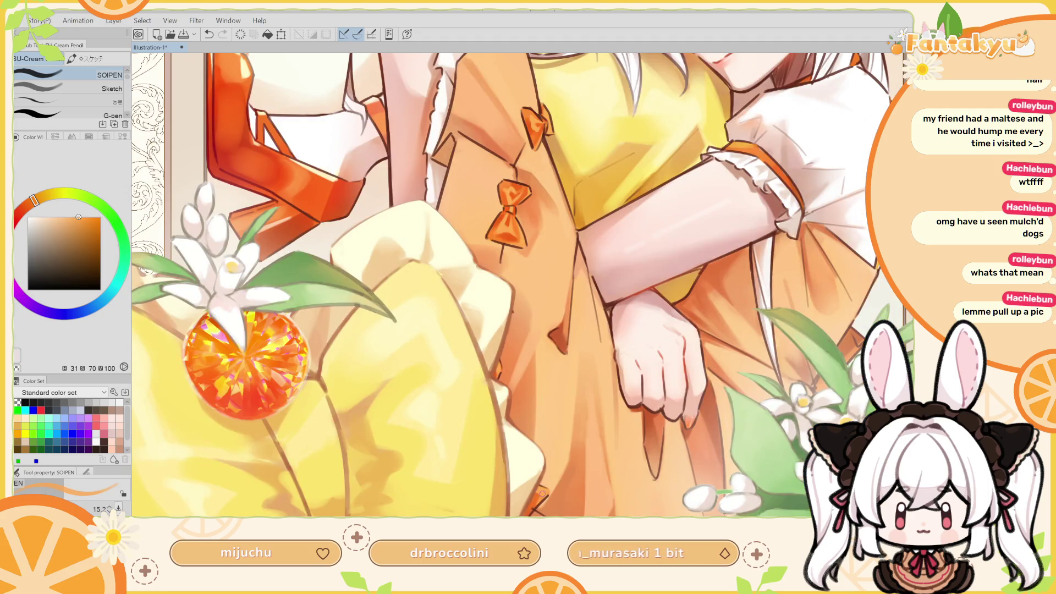
scroll(566, 451, down, 1)
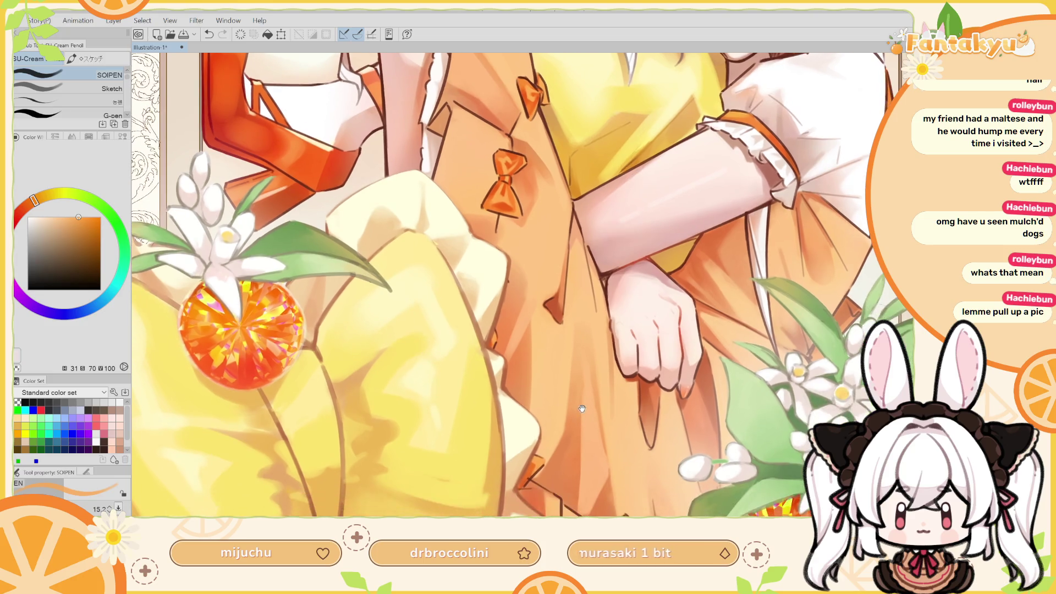
key(h)
alt+click(507, 481)
key(h)
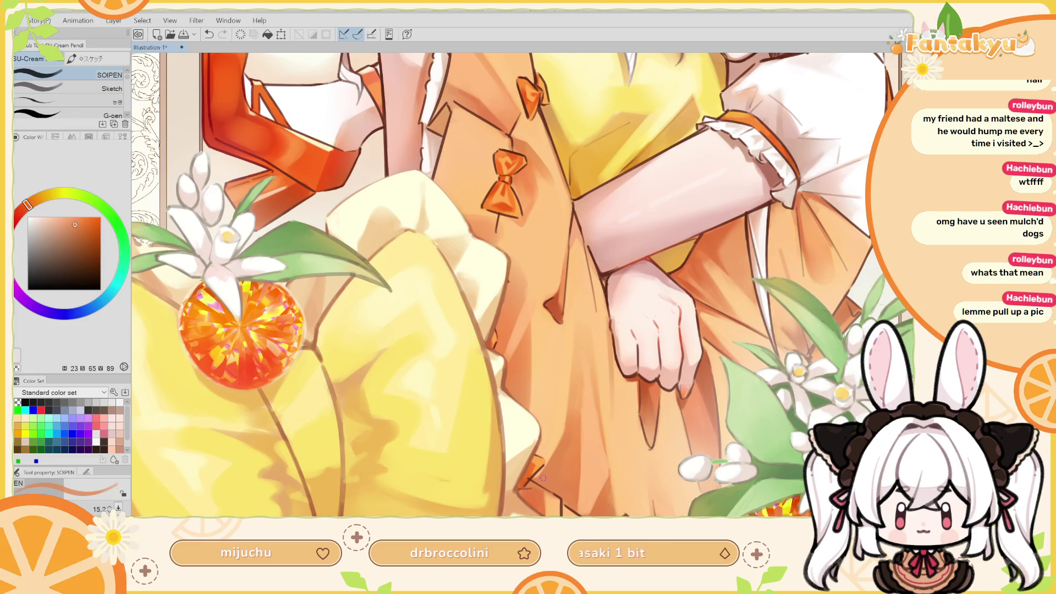
Sample a lighter orange and step back and forth through undo/redo of the latest strokes
scroll(585, 439, up, 2)
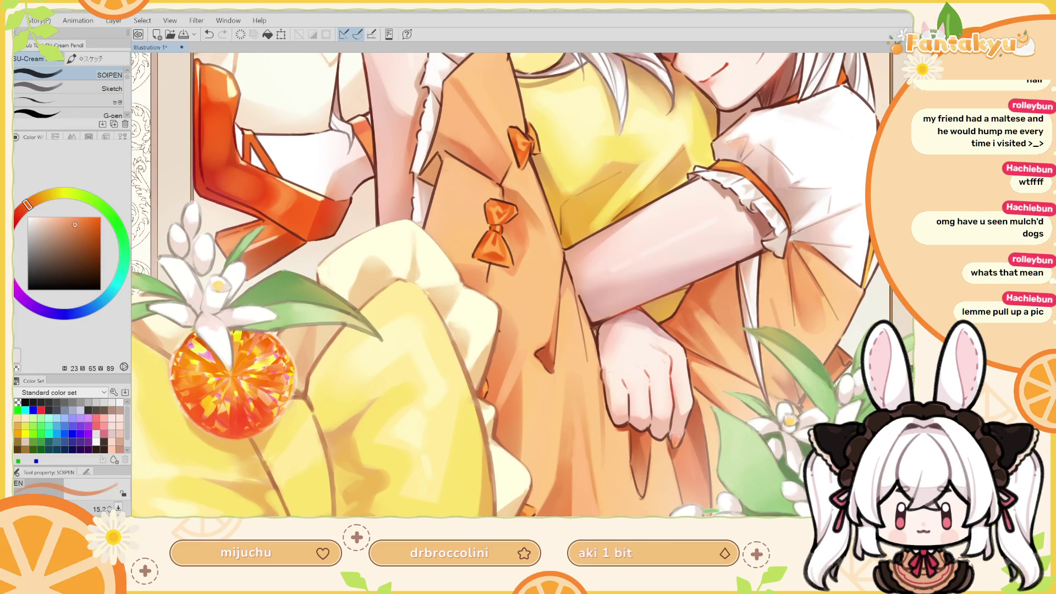
key(h)
scroll(580, 230, down, 1)
alt+click(588, 171)
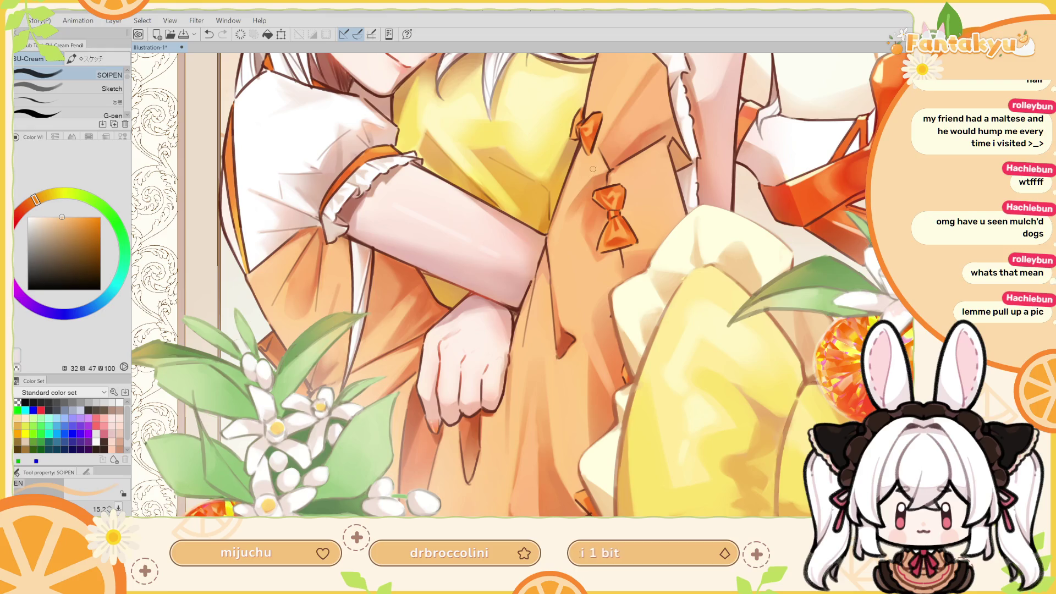
key(ctrl+z)
key(ctrl+y)
key(ctrl+z)
key(ctrl+y)
key(ctrl+z)
key(ctrl+y)
scroll(669, 229, up, 5)
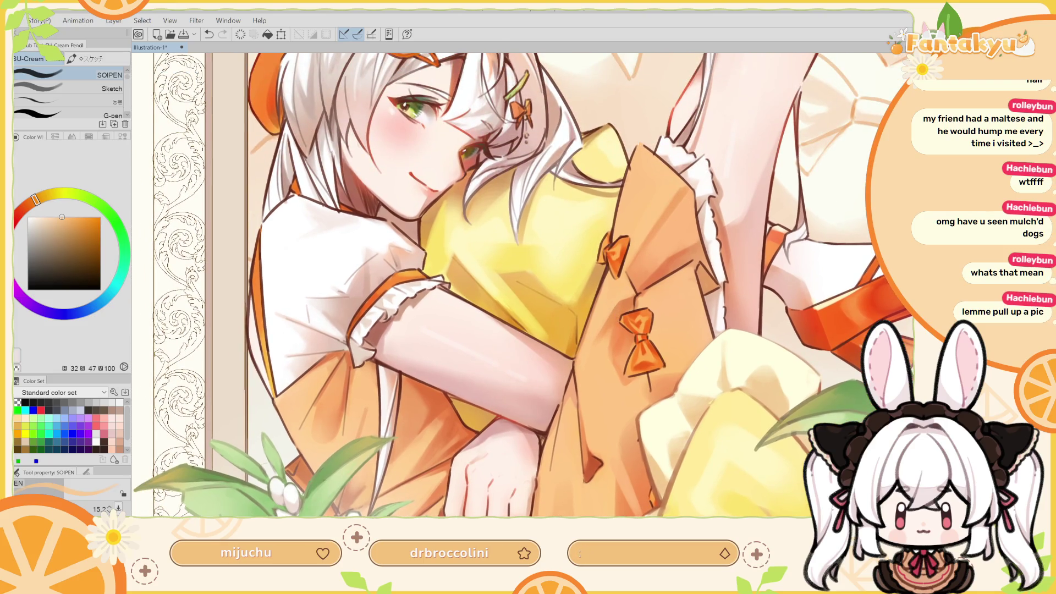
scroll(528, 284, down, 5)
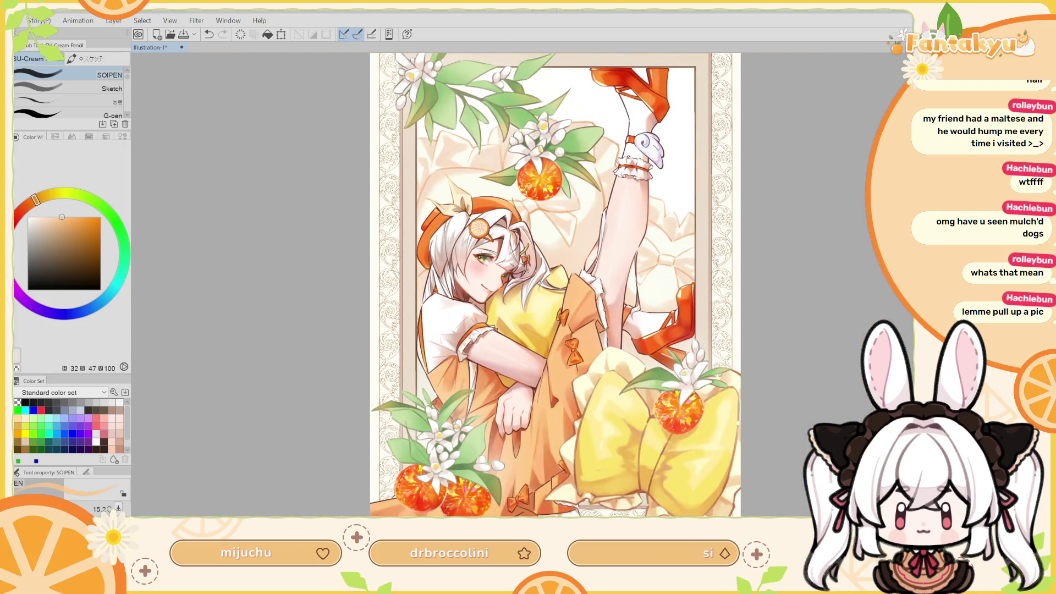
scroll(574, 331, up, 3)
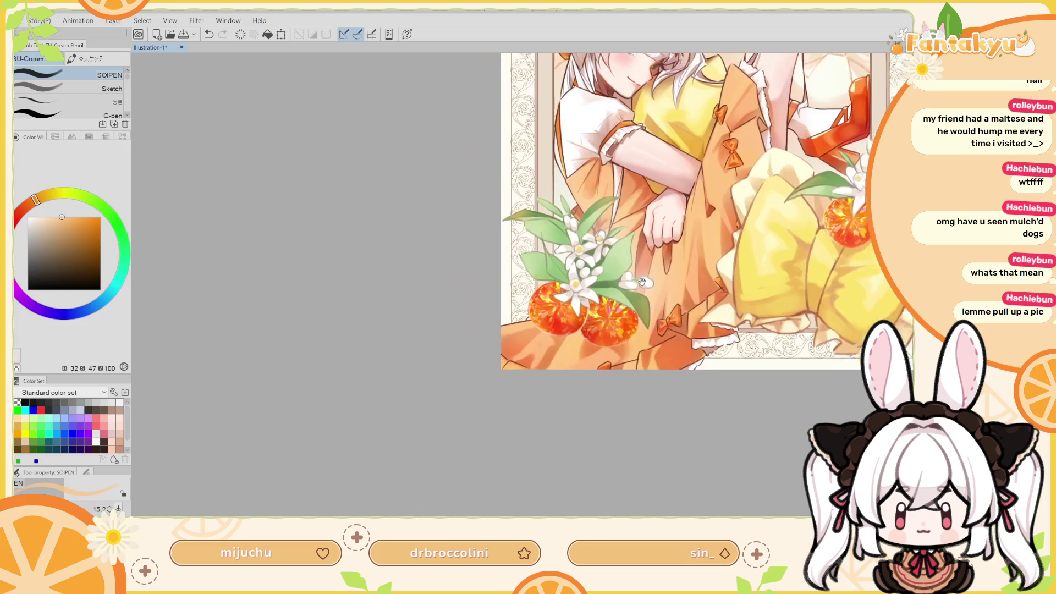
Pick a deeper dress orange and enlarge the brush to about 52
scroll(574, 332, down, 3)
alt+click(574, 332)
scroll(573, 332, up, 2)
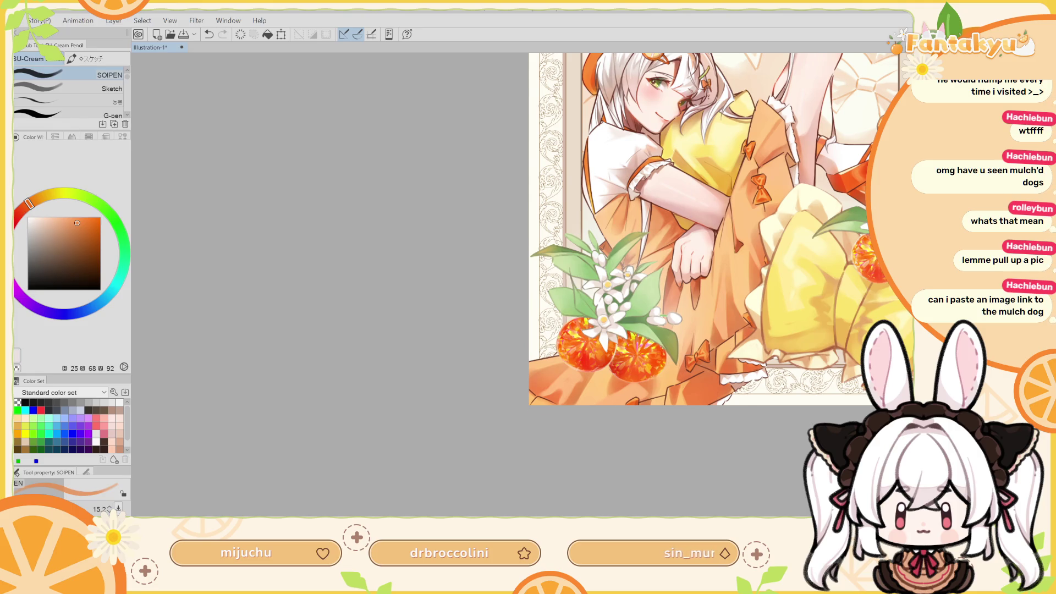
scroll(520, 349, up, 3)
drag(642, 413, 634, 421)
key(ctrl+z)
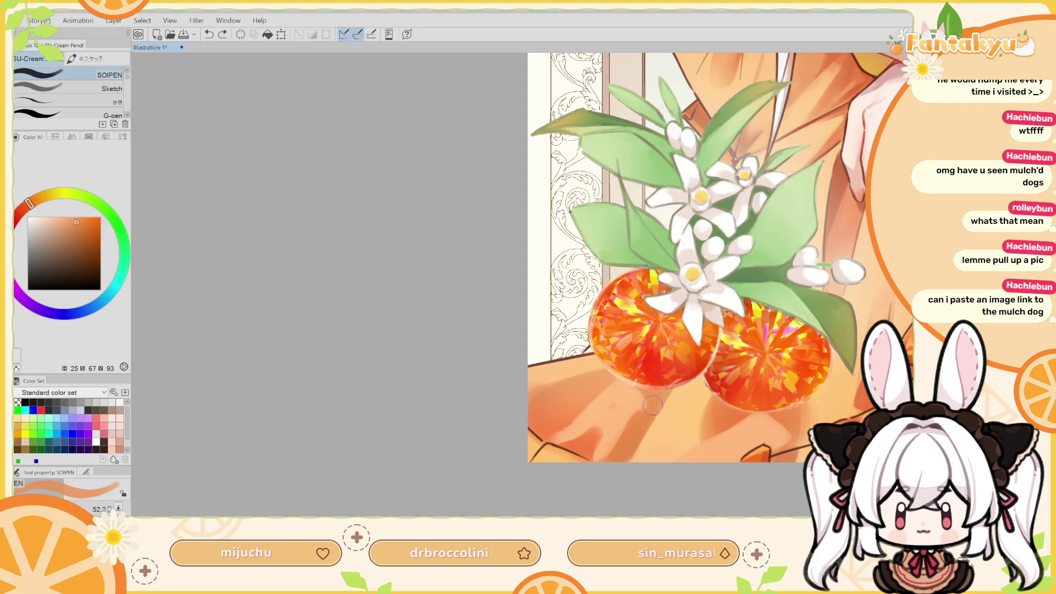
Paint orange shading below the gems, then paste the poodle photo as a new canvas
alt+click(632, 431)
drag(630, 435, 588, 434)
alt+click(582, 434)
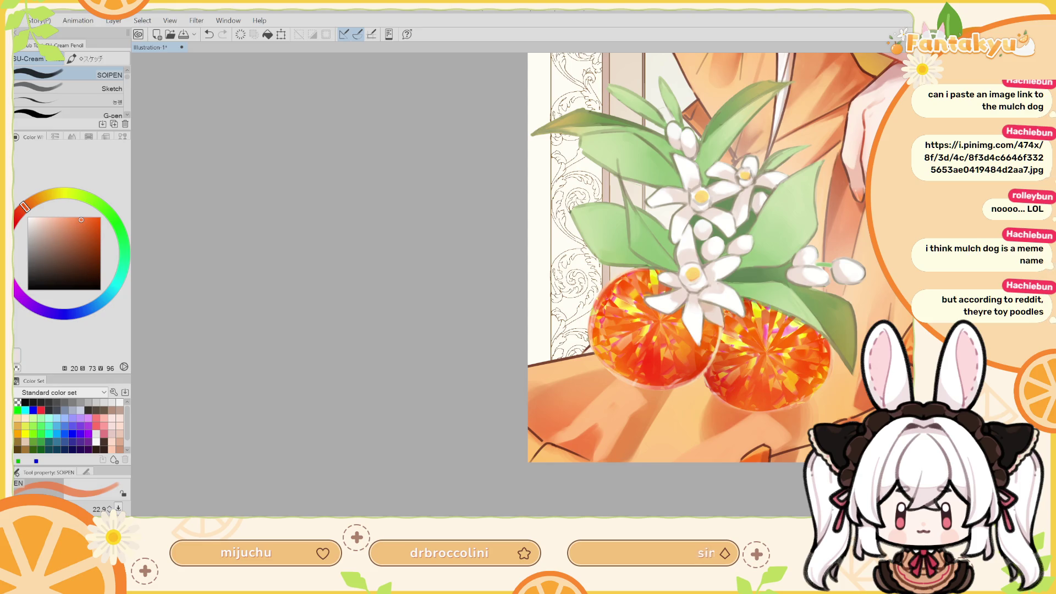
key(ctrl+alt+shift+n)
scroll(627, 258, up, 5)
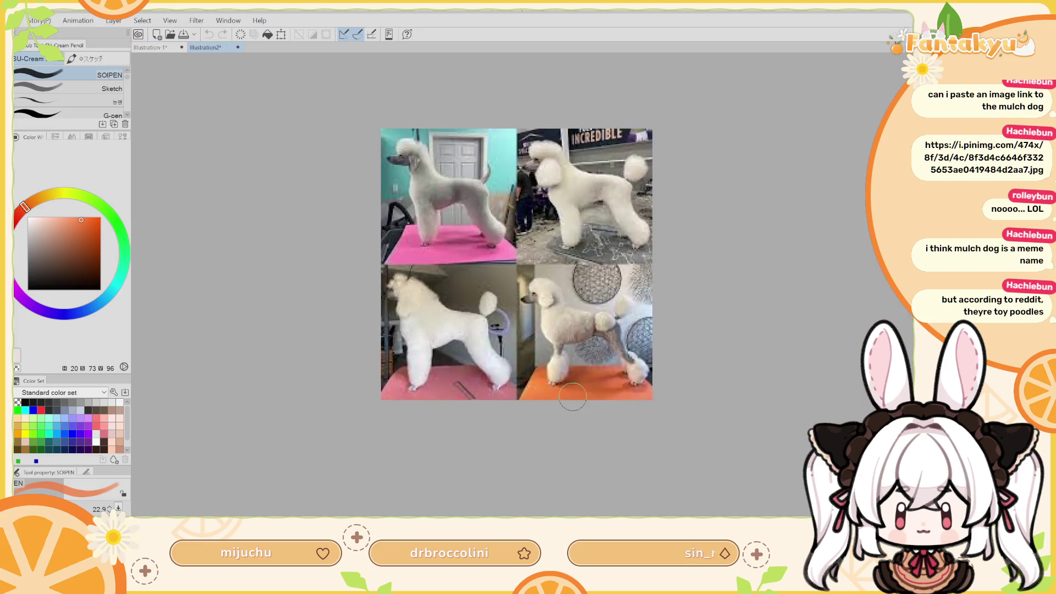
scroll(628, 258, up, 2)
scroll(460, 350, up, 1)
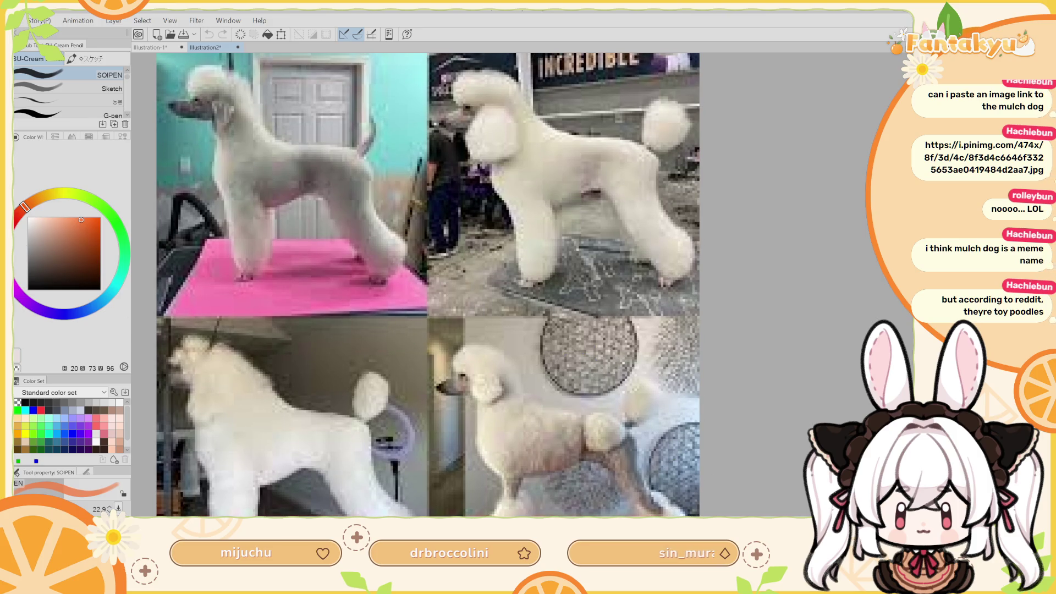
mouse_move(24, 206)
mouse_down()
mouse_move(17, 220)
mouse_move(100, 217)
mouse_up()
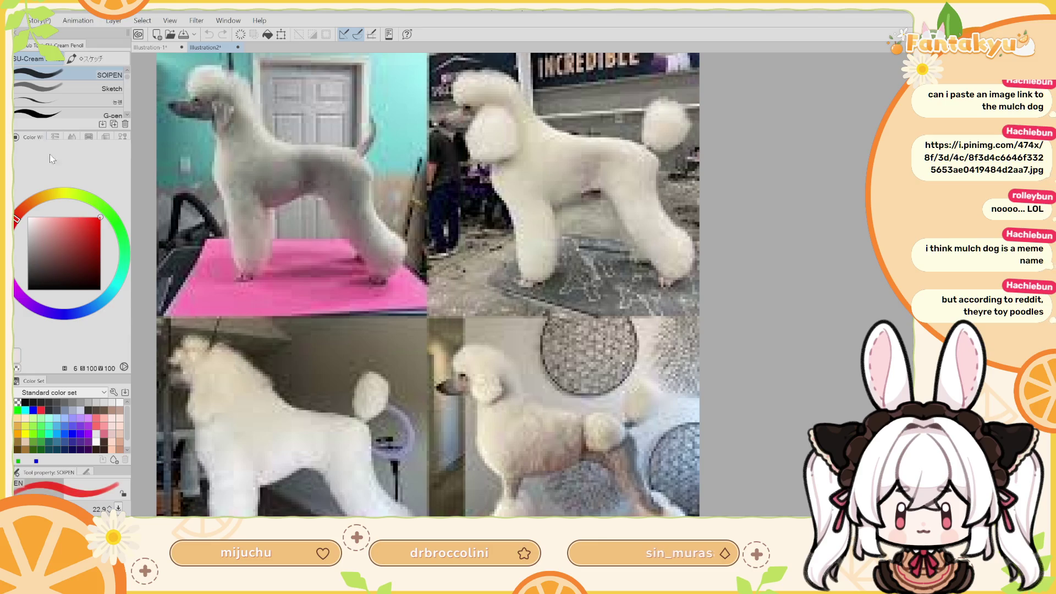
scroll(467, 286, down, 3)
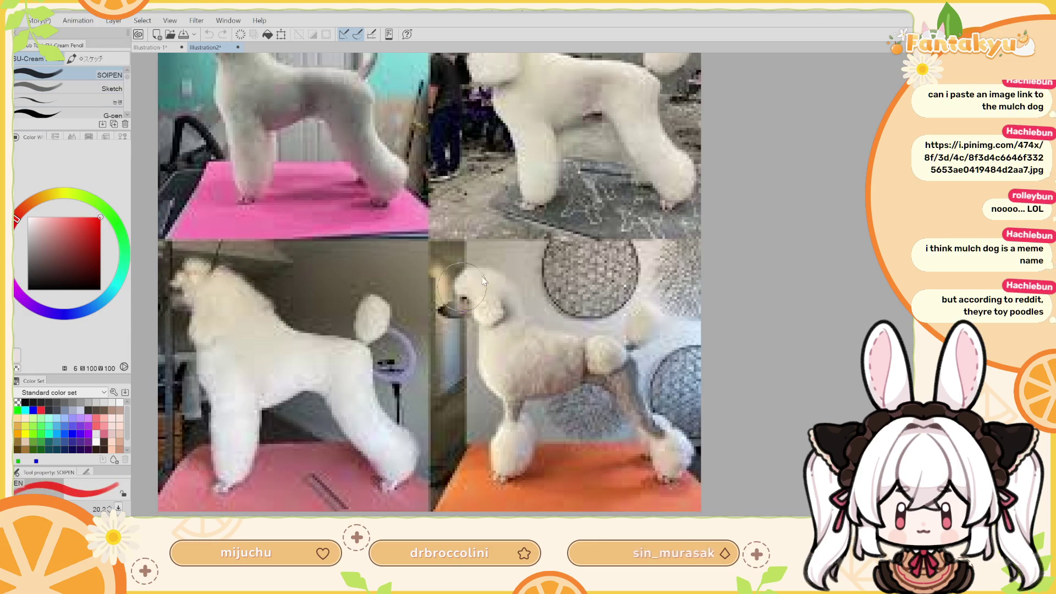
key(bracketleft)
key(bracketleft)
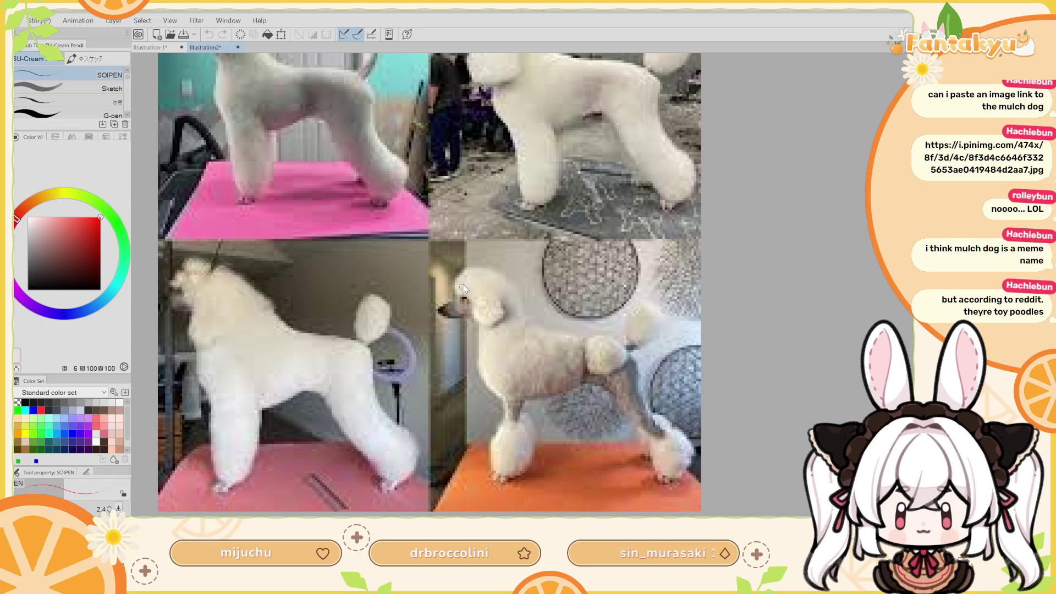
mouse_move(455, 279)
mouse_down()
mouse_move(553, 273)
mouse_move(575, 363)
mouse_up()
key(ctrl+z)
drag(555, 277, 572, 386)
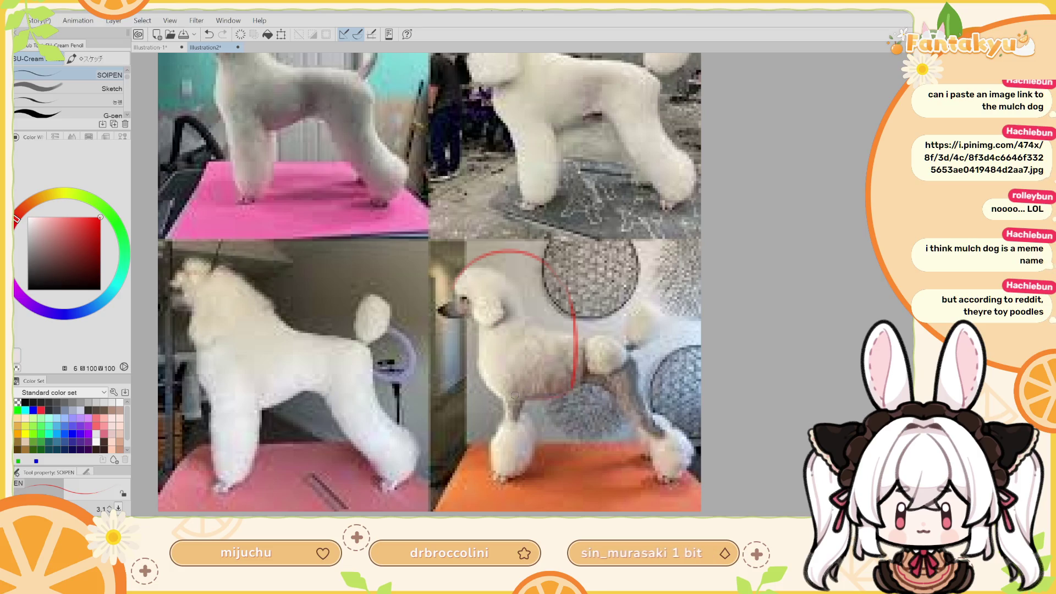
drag(479, 333, 544, 394)
key(ctrl+z)
drag(487, 380, 561, 392)
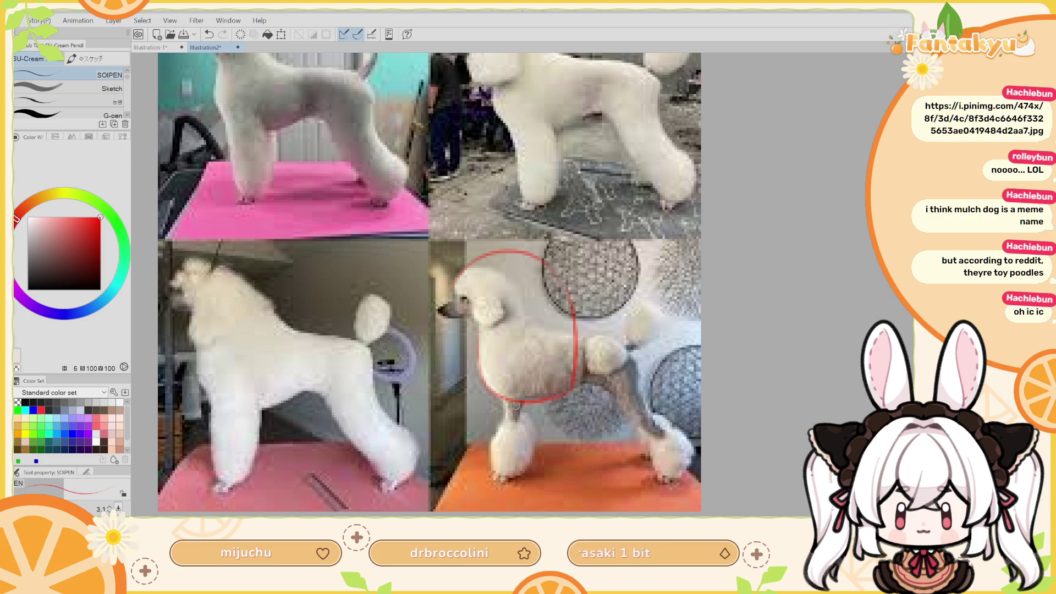
mouse_move(608, 391)
mouse_down()
mouse_move(642, 433)
mouse_move(663, 433)
mouse_up()
scroll(603, 342, up, 5)
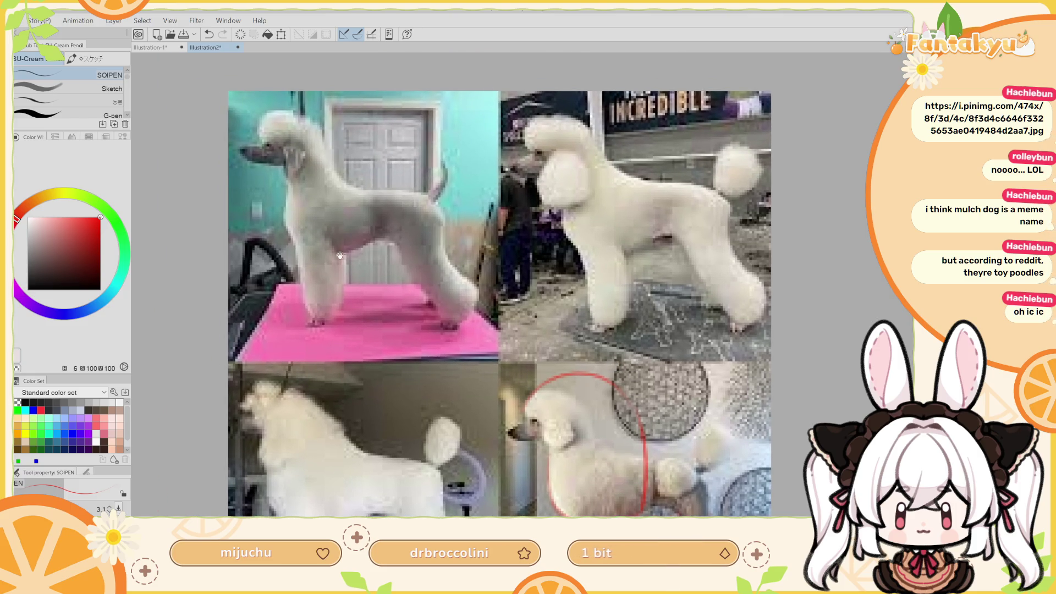
drag(357, 264, 372, 276)
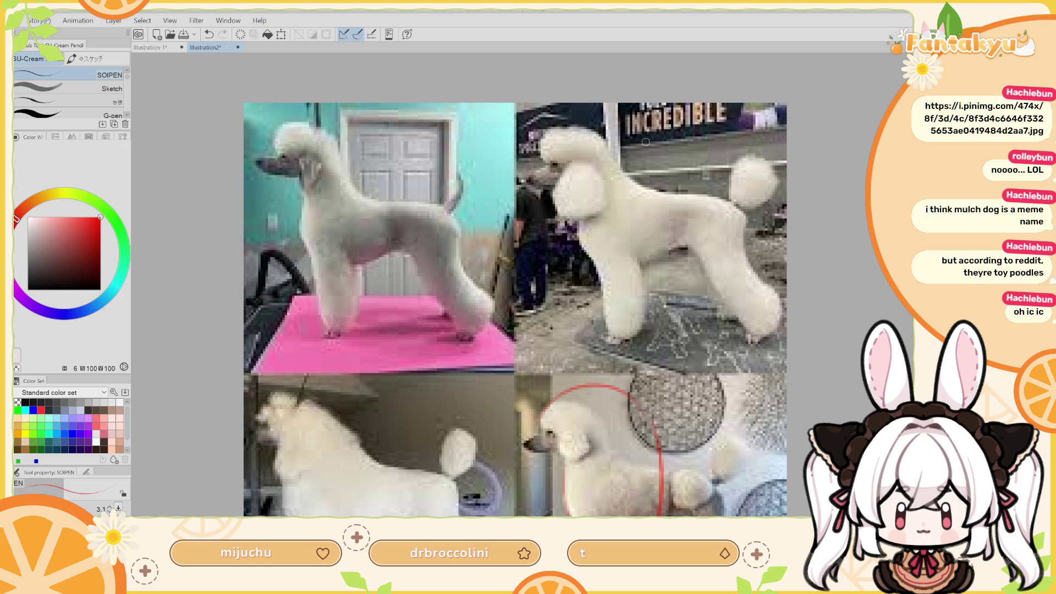
mouse_move(631, 135)
mouse_down()
mouse_move(633, 155)
mouse_move(641, 144)
mouse_move(627, 204)
mouse_up()
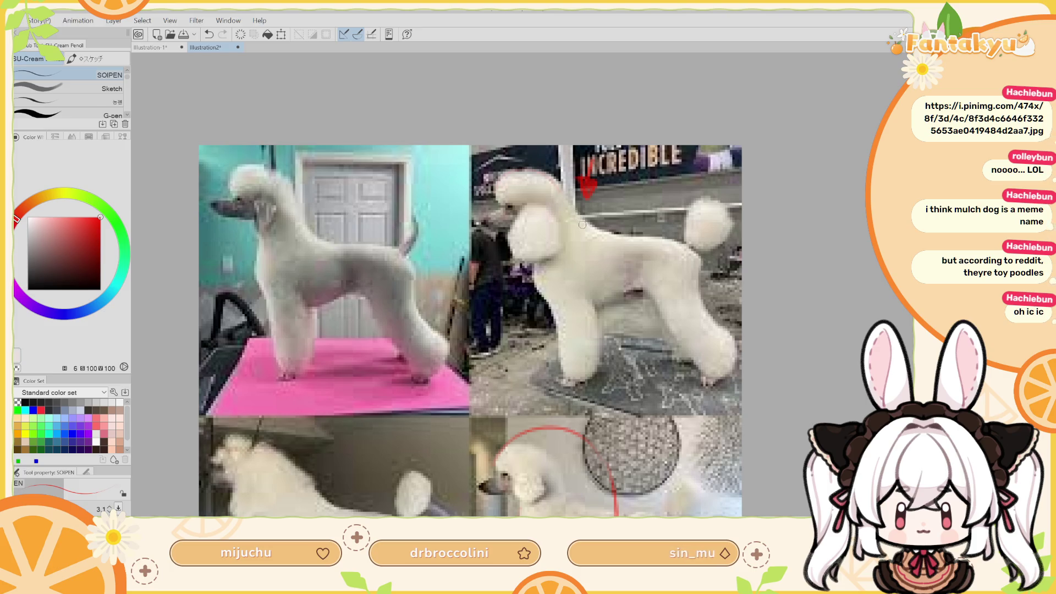
key(ctrl+z)
mouse_move(597, 230)
mouse_down()
mouse_move(688, 246)
mouse_move(698, 285)
mouse_up()
key(ctrl+z)
mouse_move(672, 241)
mouse_down()
mouse_move(702, 294)
mouse_move(692, 256)
mouse_move(700, 287)
mouse_move(700, 278)
mouse_up()
key(ctrl+z)
key(ctrl+z)
key(ctrl+z)
drag(669, 241, 700, 283)
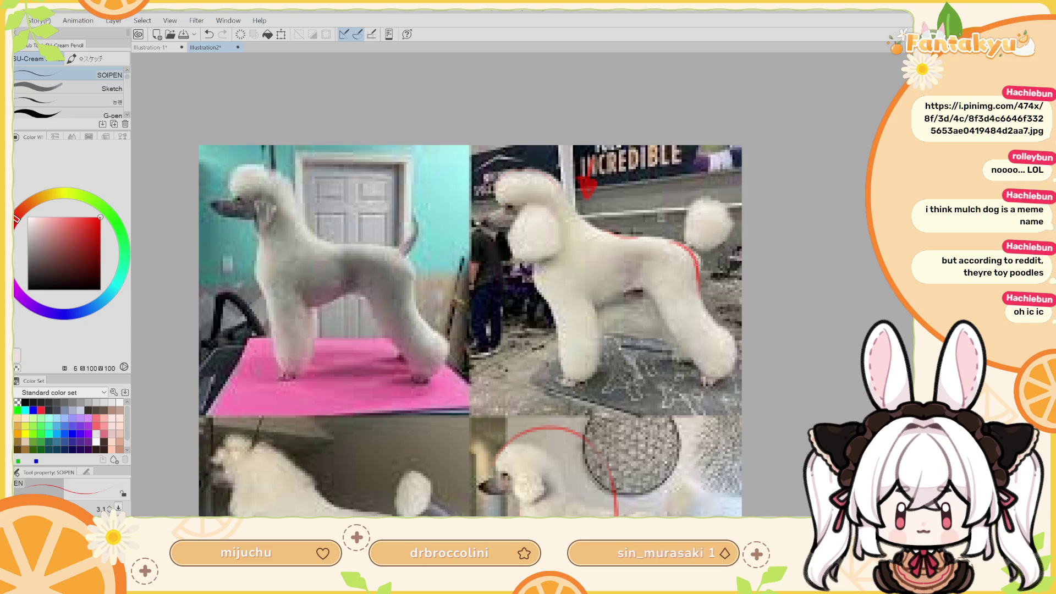
drag(664, 316, 707, 377)
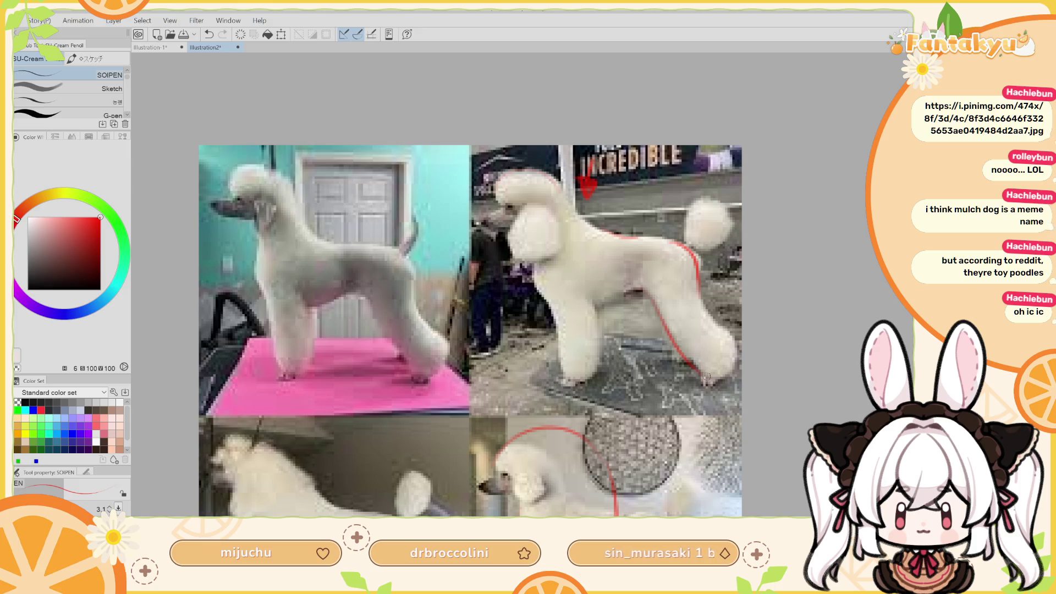
drag(588, 226, 631, 157)
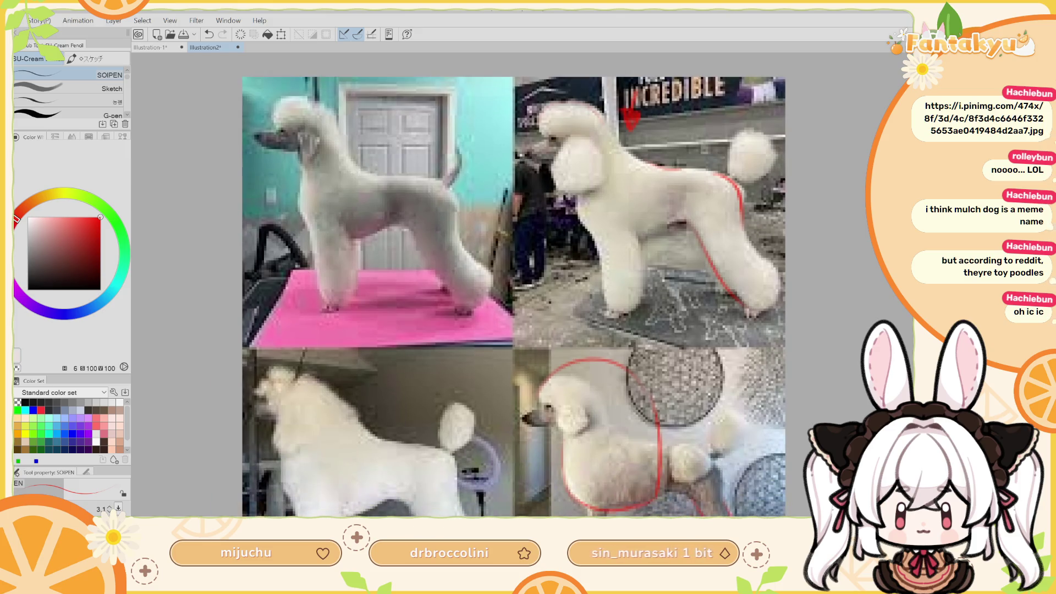
scroll(530, 358, down, 2)
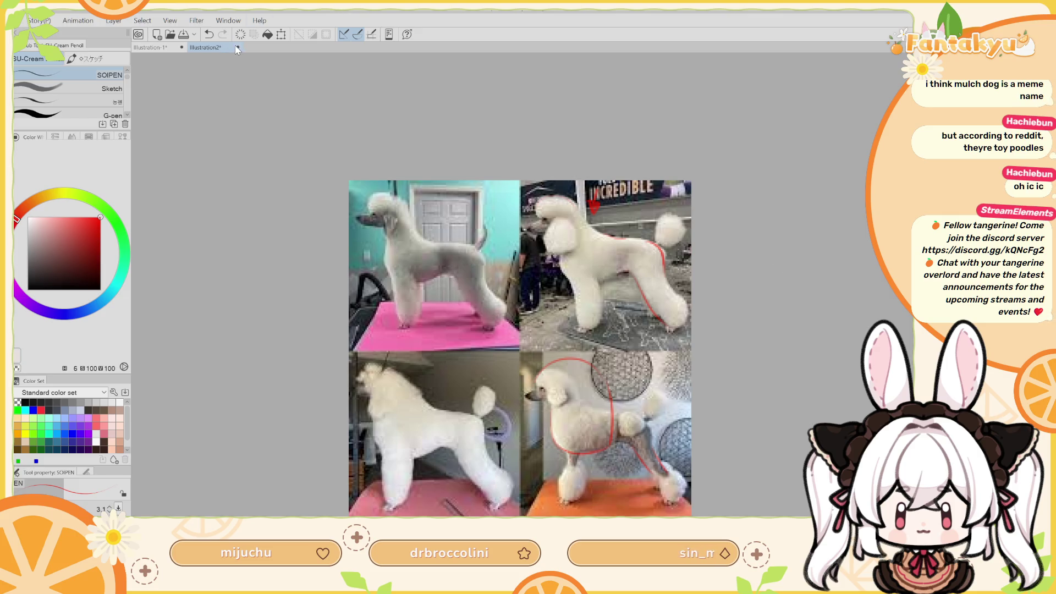
key(ctrl+w)
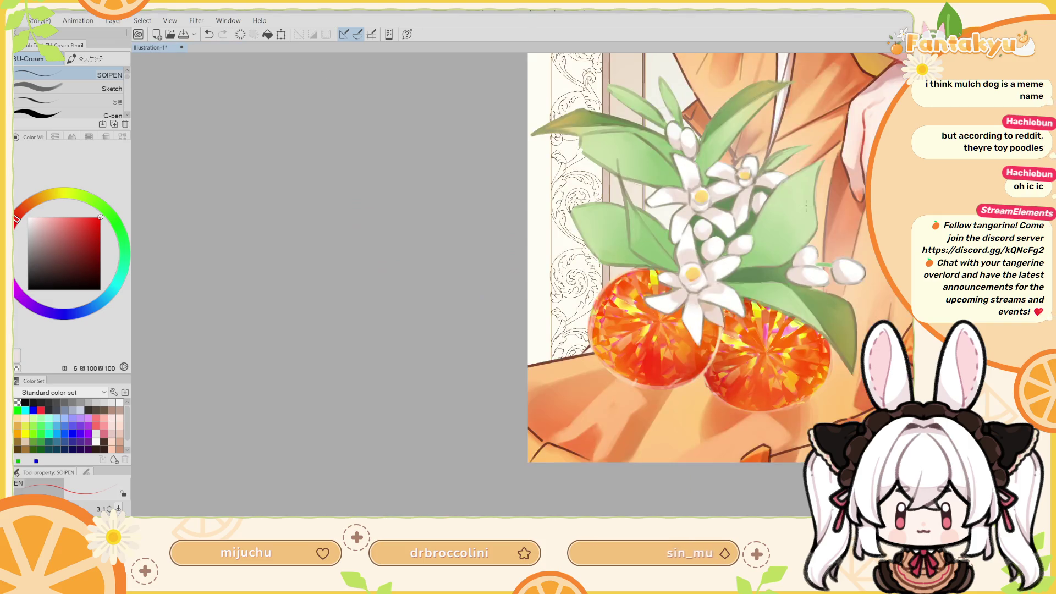
Sample the dress orange beside the gems and enlarge the brush to about 90
scroll(288, 455, up, 3)
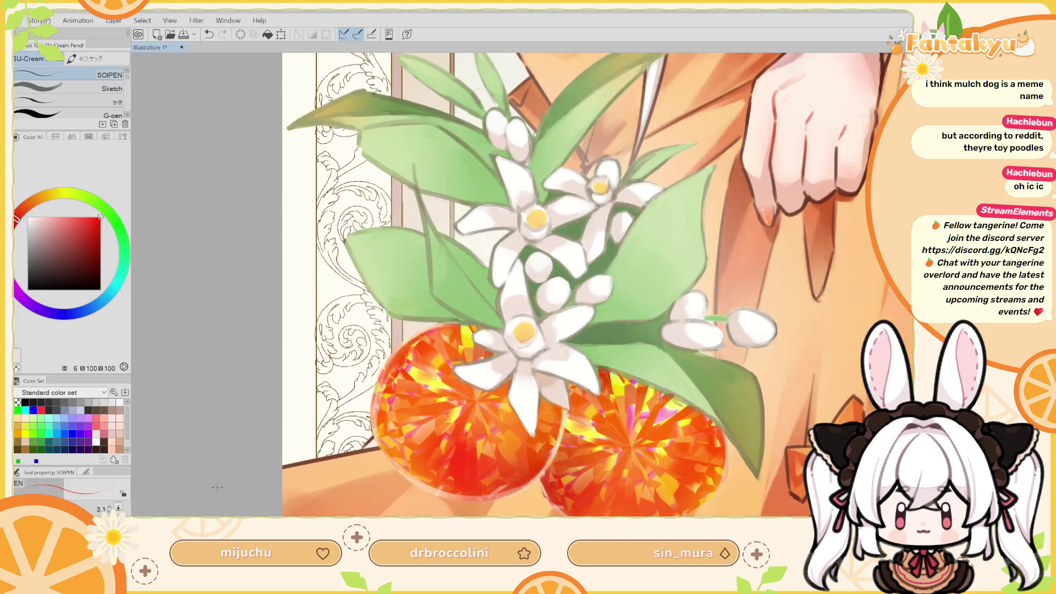
scroll(217, 486, down, 3)
drag(220, 489, 303, 424)
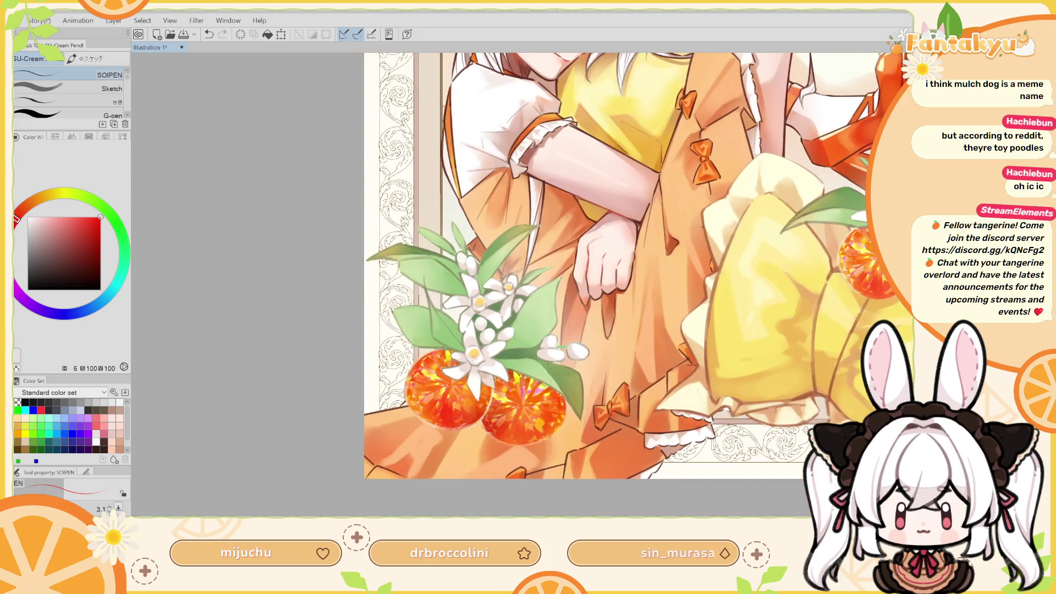
alt+click(430, 435)
key(h)
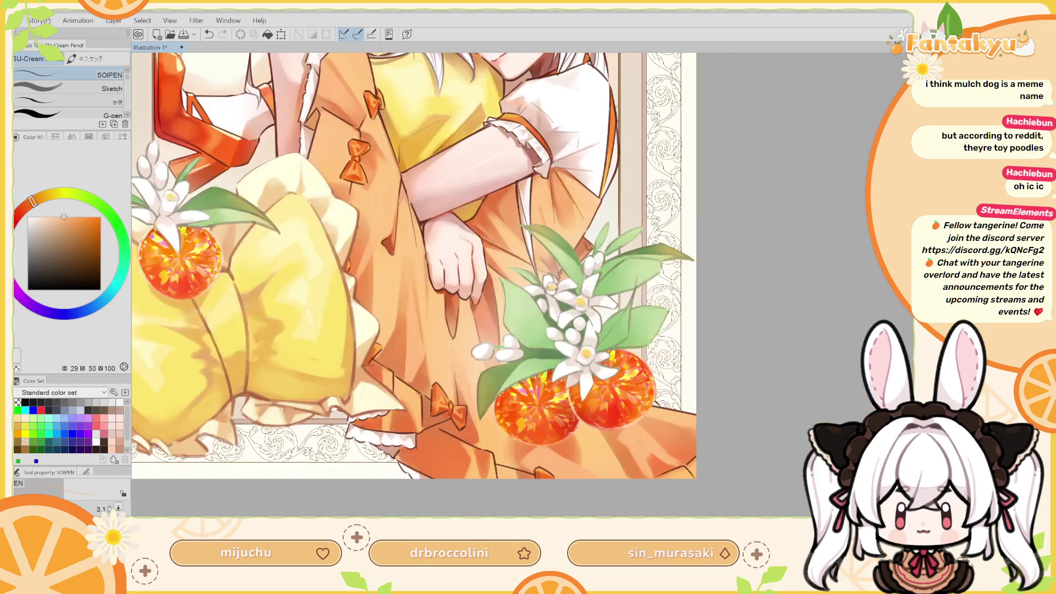
drag(526, 381, 507, 340)
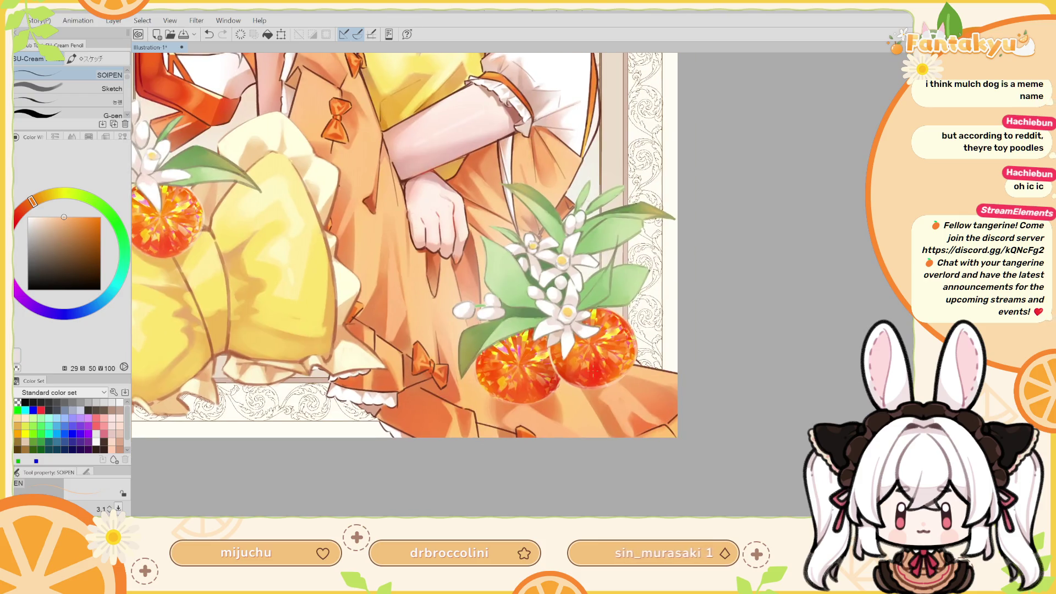
drag(599, 385, 608, 392)
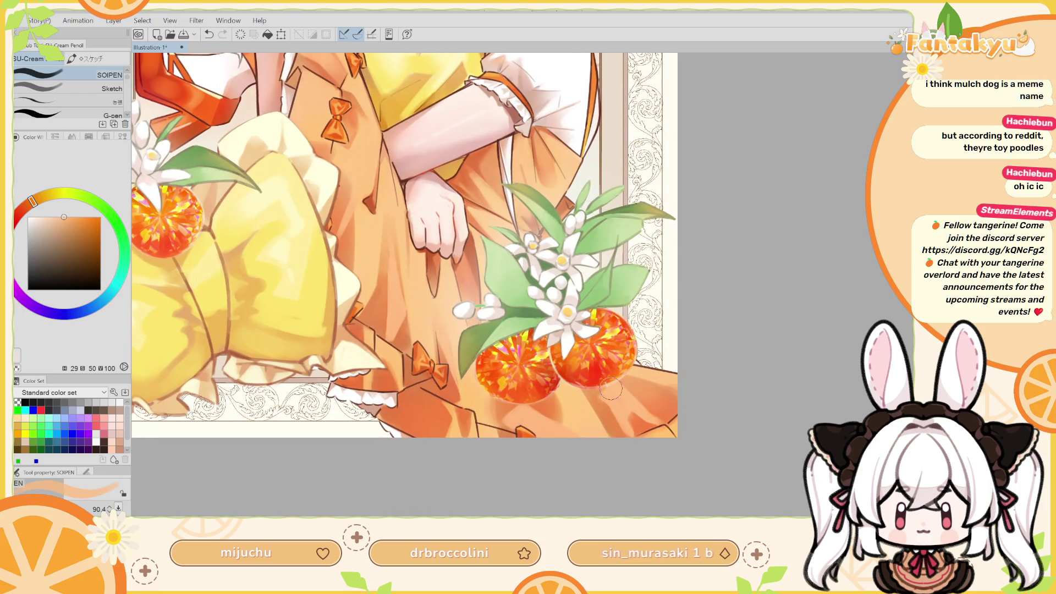
alt+click(603, 403)
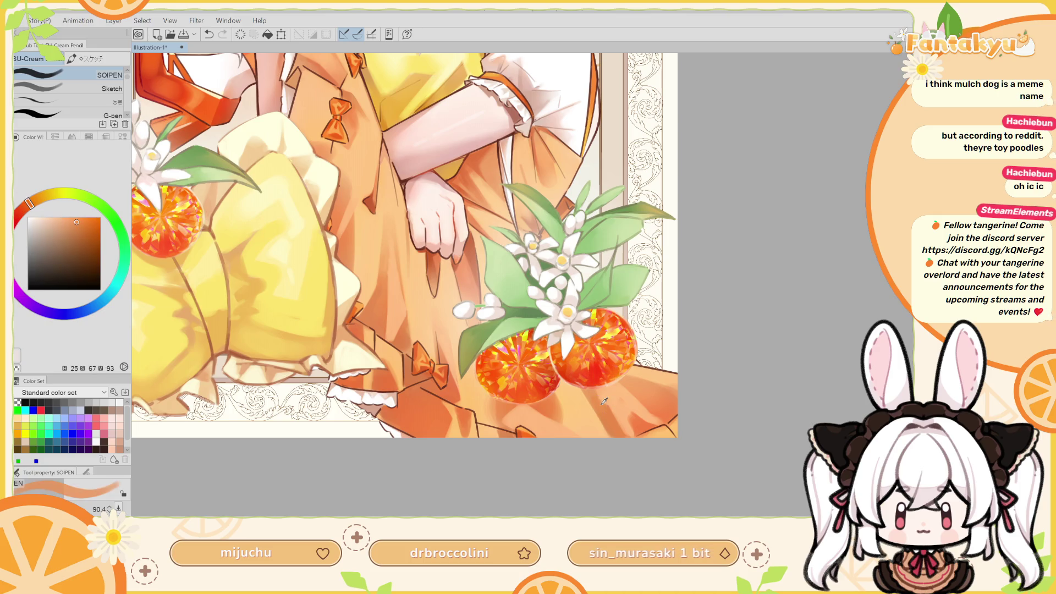
Sample pale peach and deeper orange skirt tones beside the gems, undoing and redoing strokes
key(ctrl+z)
key(ctrl+y)
key(ctrl+z)
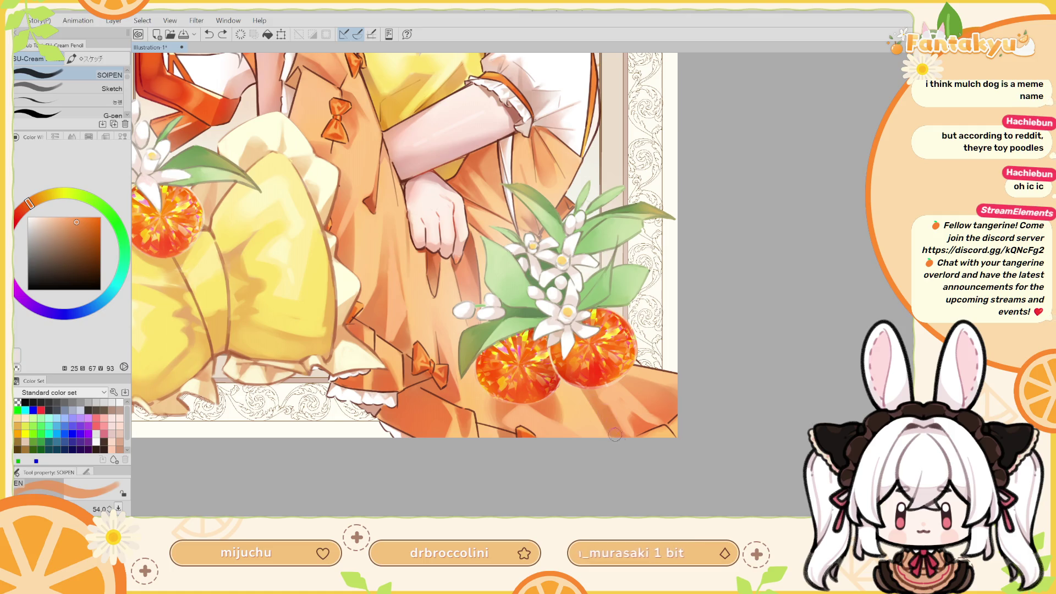
alt+click(600, 411)
key(ctrl+y)
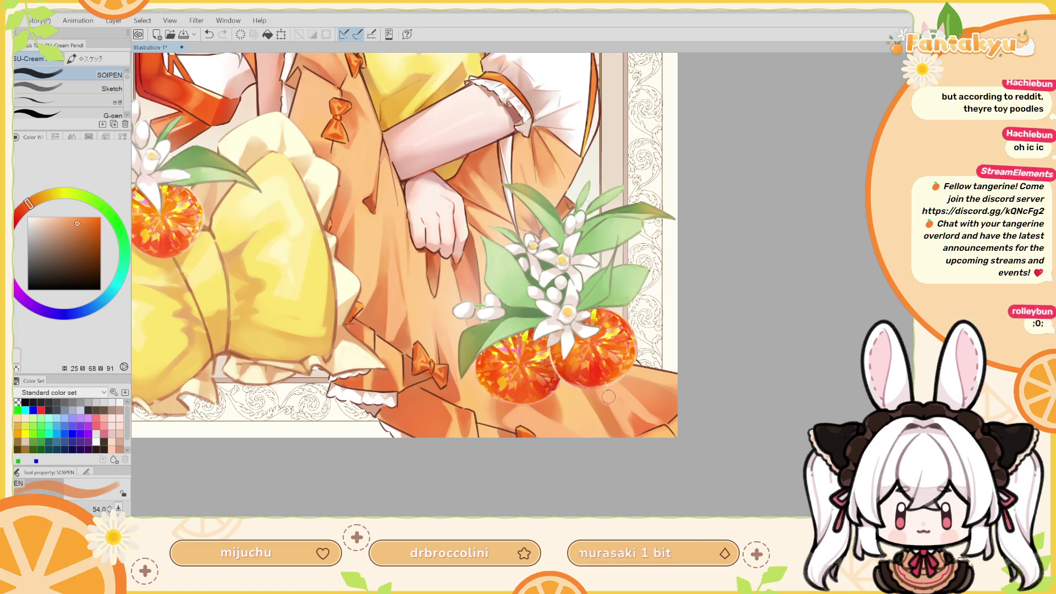
alt+click(597, 401)
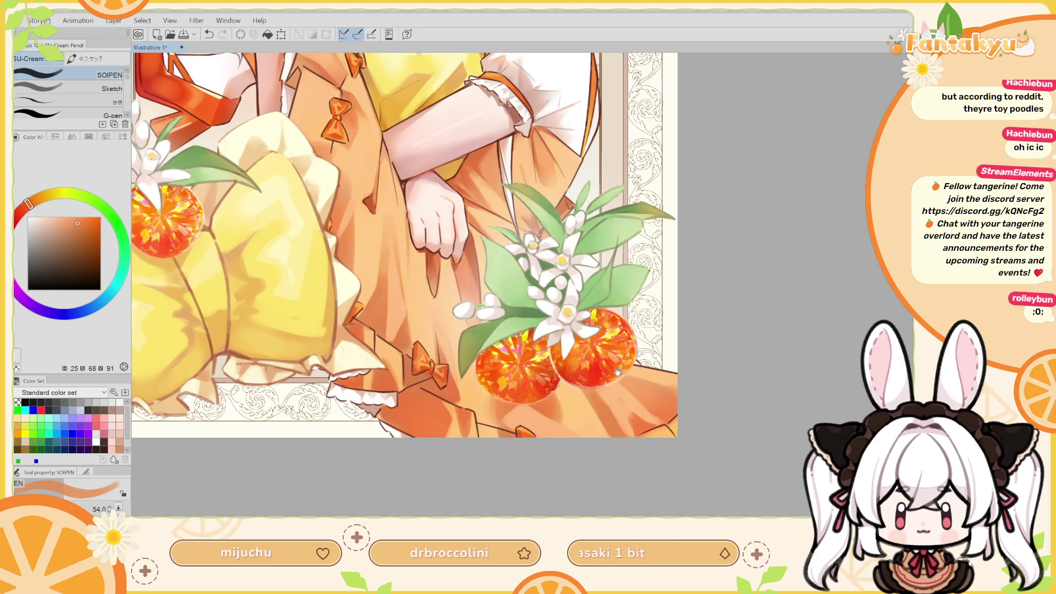
drag(602, 380, 587, 354)
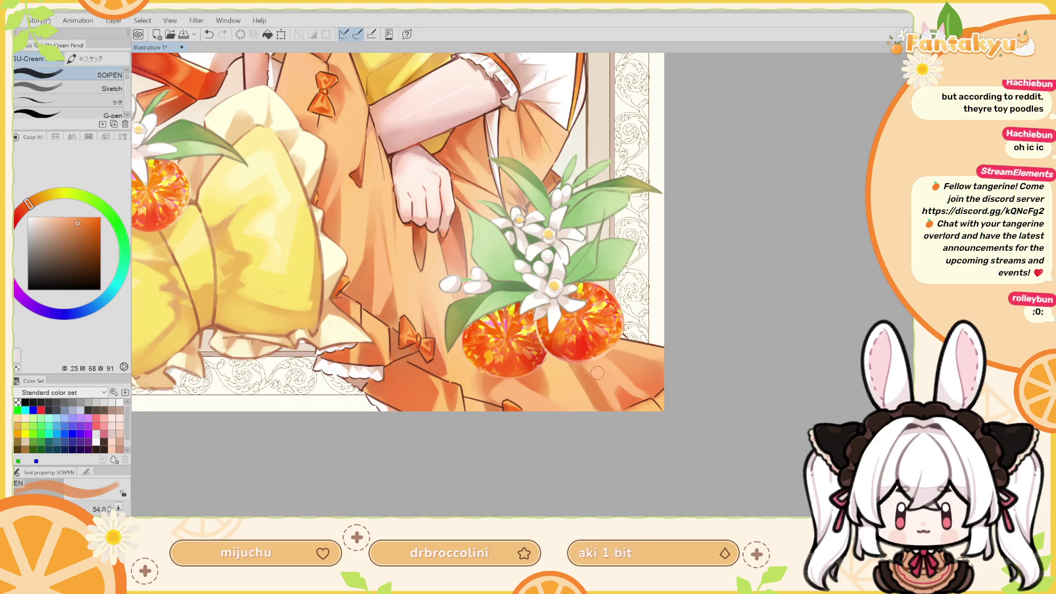
alt+click(598, 374)
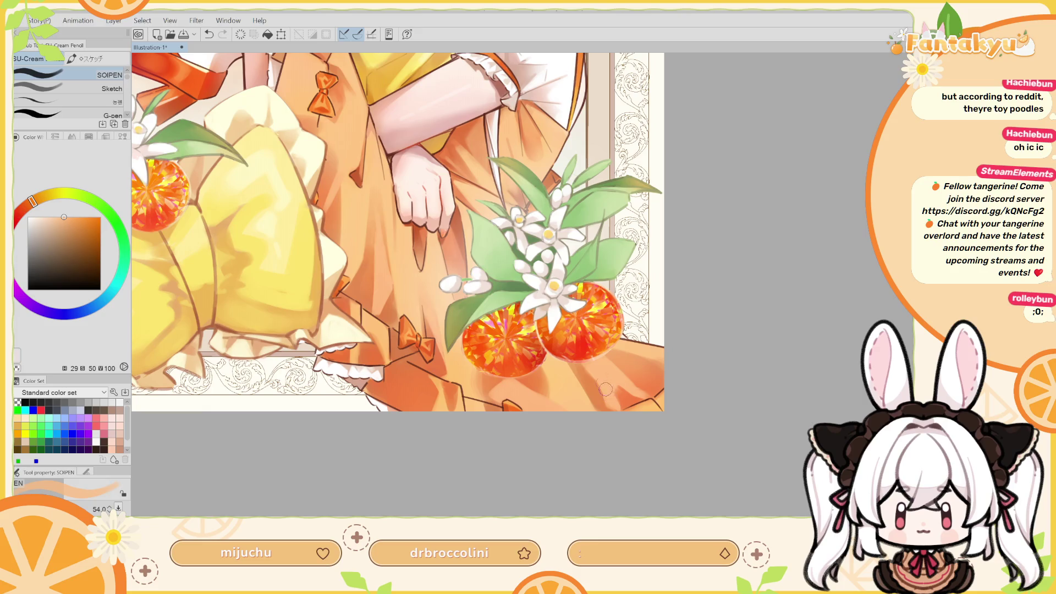
Sample a darker skirt orange in mirrored view and rotate the view 45°
key(h)
drag(506, 361, 618, 305)
alt+click(564, 352)
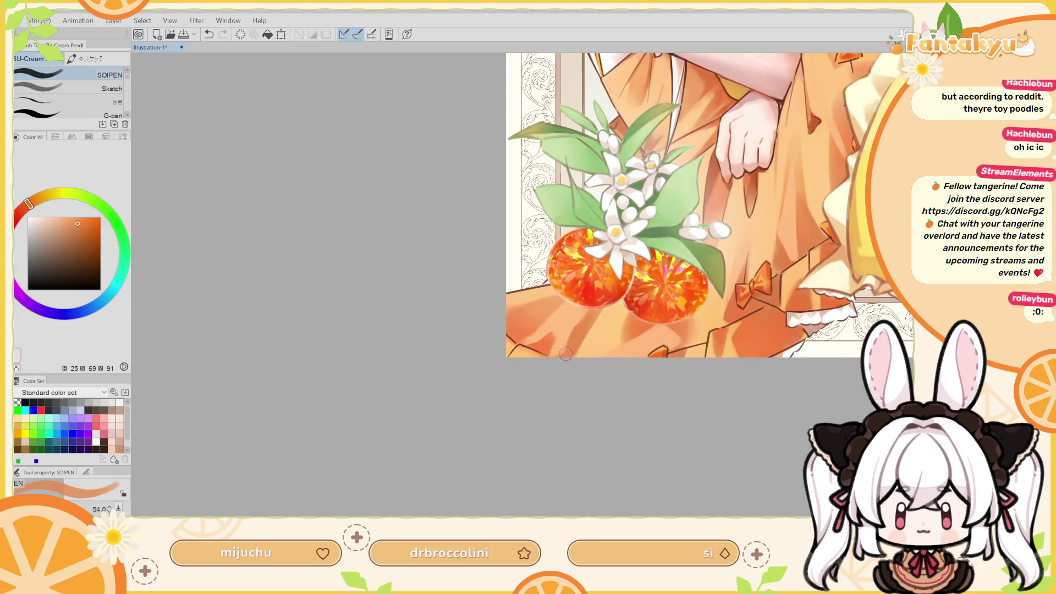
alt+click(576, 338)
mouse_move(578, 334)
mouse_down()
mouse_move(581, 379)
mouse_move(598, 388)
mouse_up()
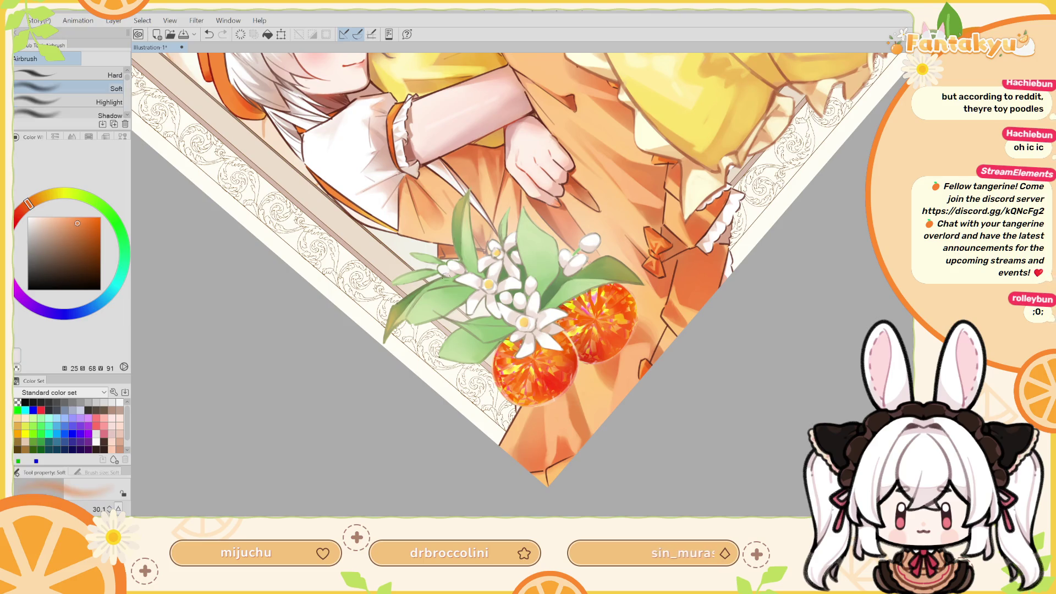
Enlarge the brush to about 87, sample a lighter peach, and return to the SOIPEN pen
mouse_move(573, 400)
mouse_down()
mouse_move(567, 393)
mouse_move(571, 416)
mouse_move(564, 389)
mouse_up()
mouse_move(565, 397)
mouse_down()
mouse_move(567, 388)
mouse_move(569, 413)
mouse_move(568, 368)
mouse_move(591, 333)
mouse_move(631, 329)
mouse_up()
key(h)
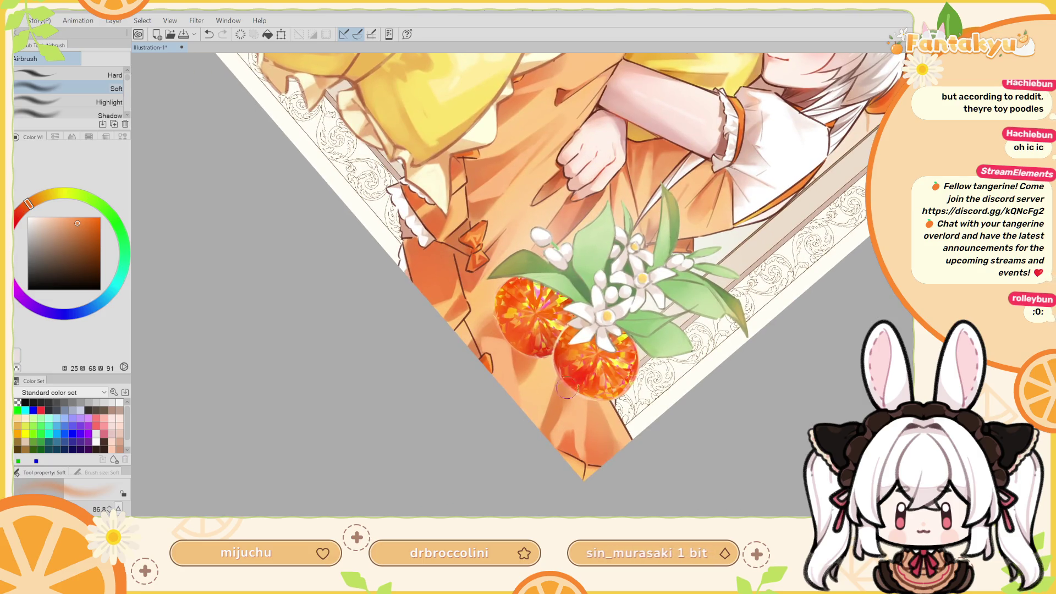
mouse_move(584, 354)
mouse_down()
mouse_move(548, 379)
mouse_move(604, 344)
mouse_move(597, 361)
mouse_up()
alt+click(563, 387)
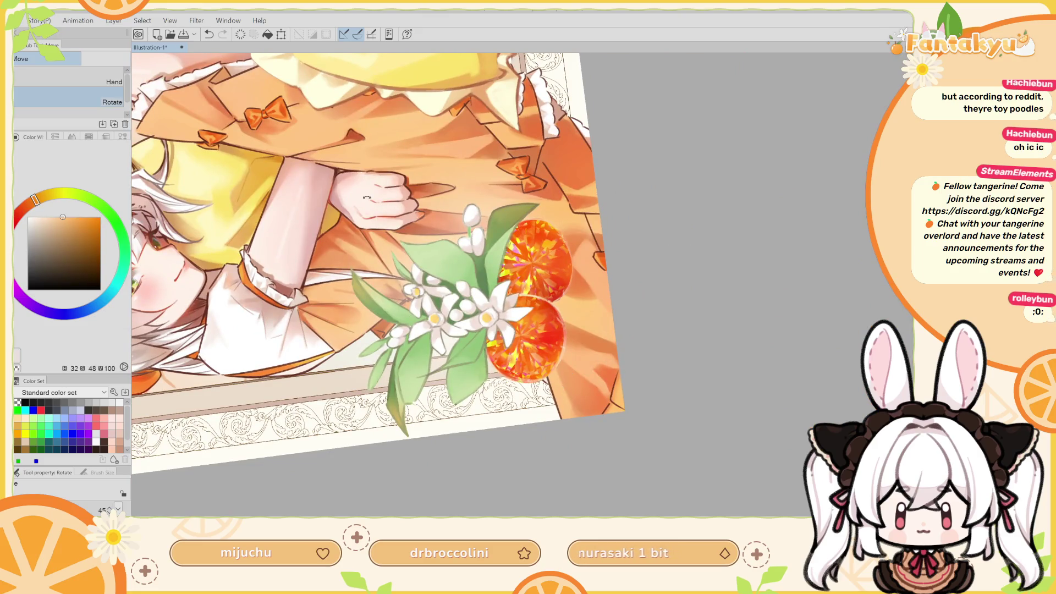
key(p)
drag(558, 372, 524, 386)
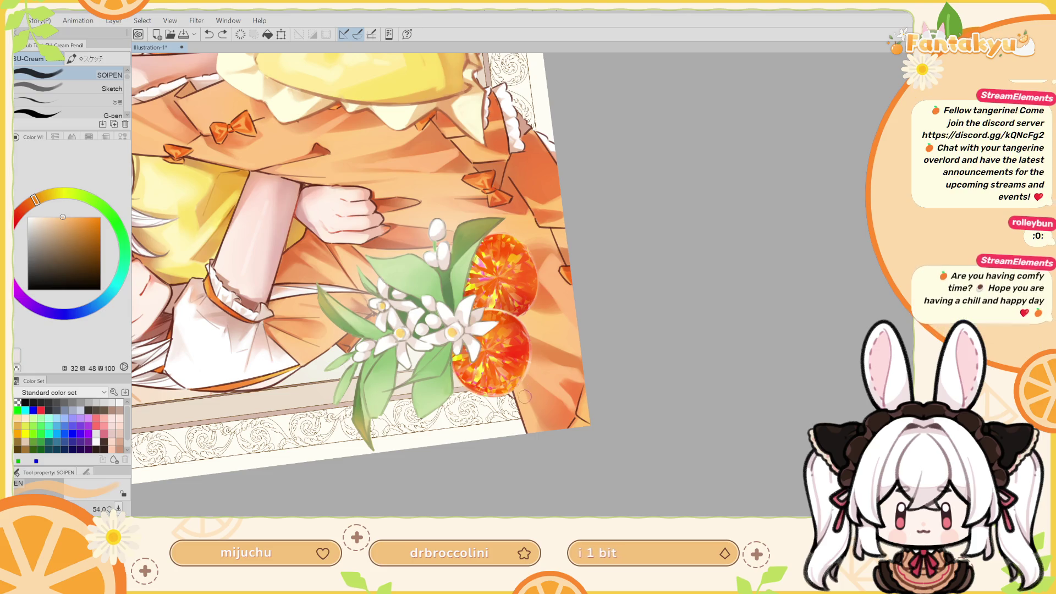
Add light strokes to the skirt's lower-right corner, checking balance in mirrored view
mouse_move(550, 432)
mouse_down()
mouse_move(535, 410)
mouse_move(553, 423)
mouse_up()
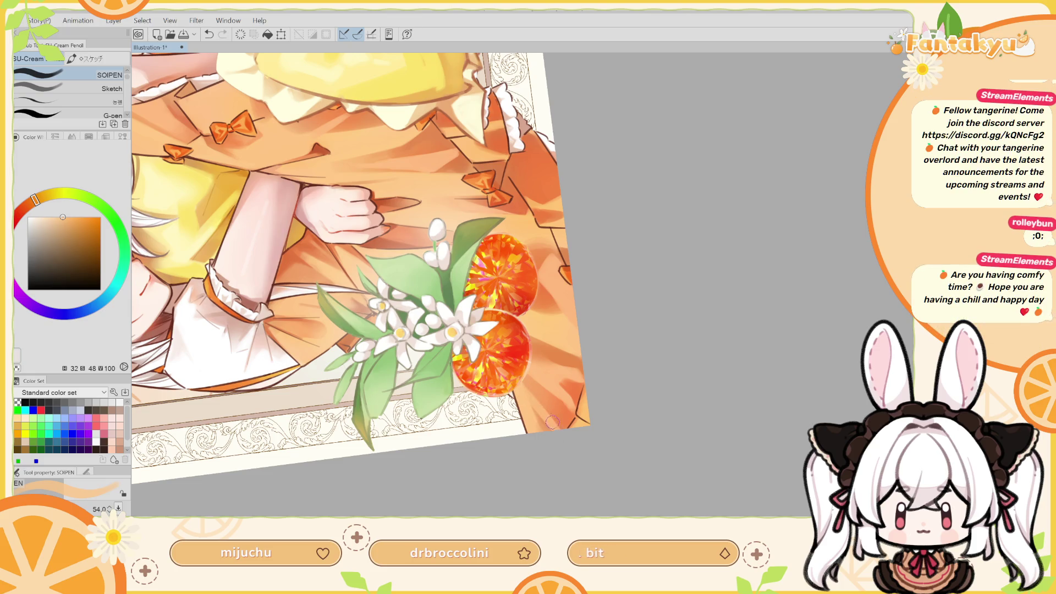
key(h)
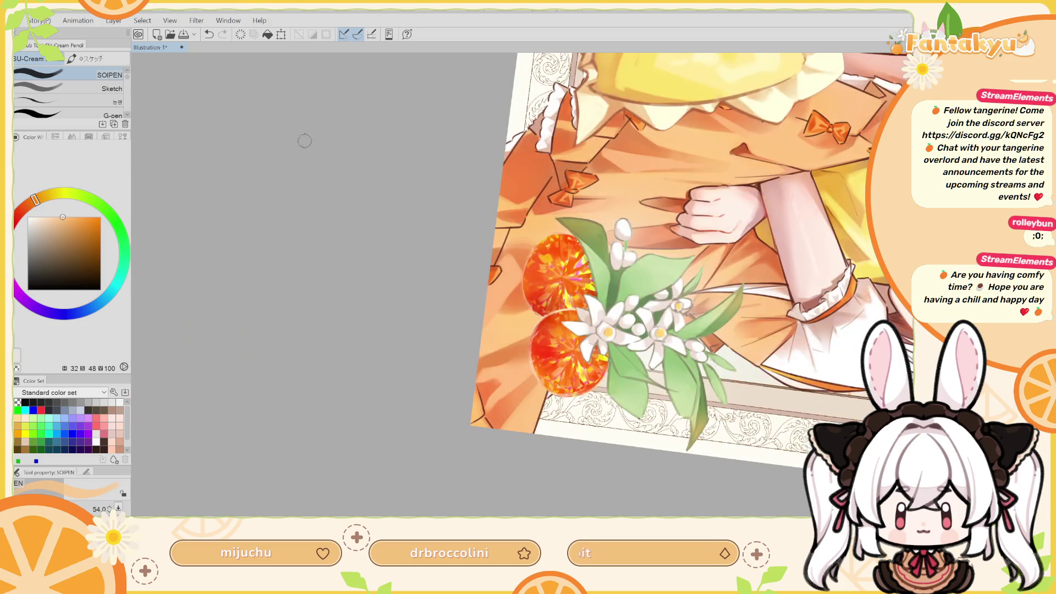
key(h)
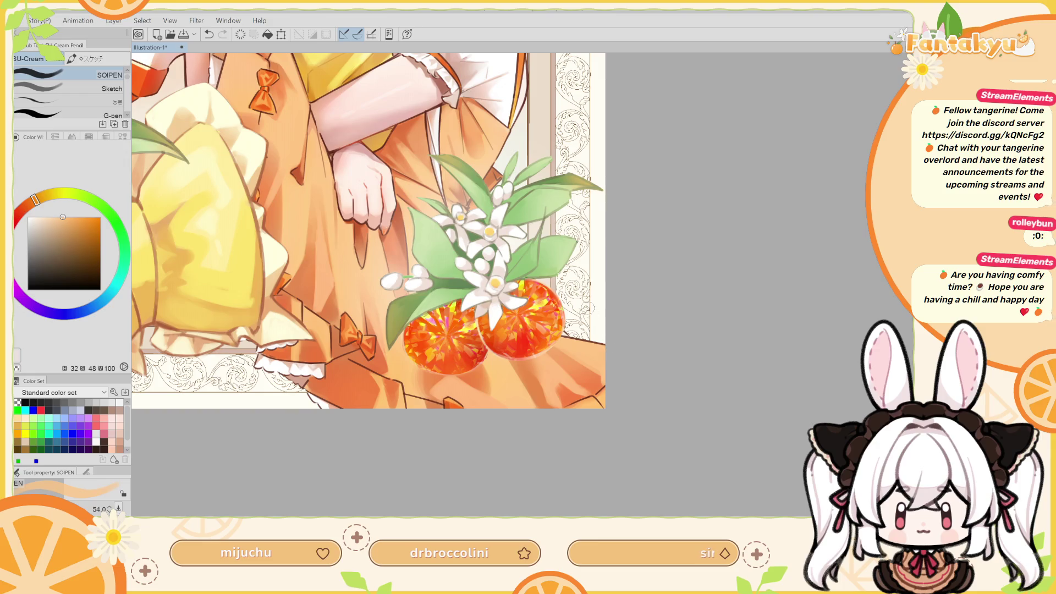
key(h)
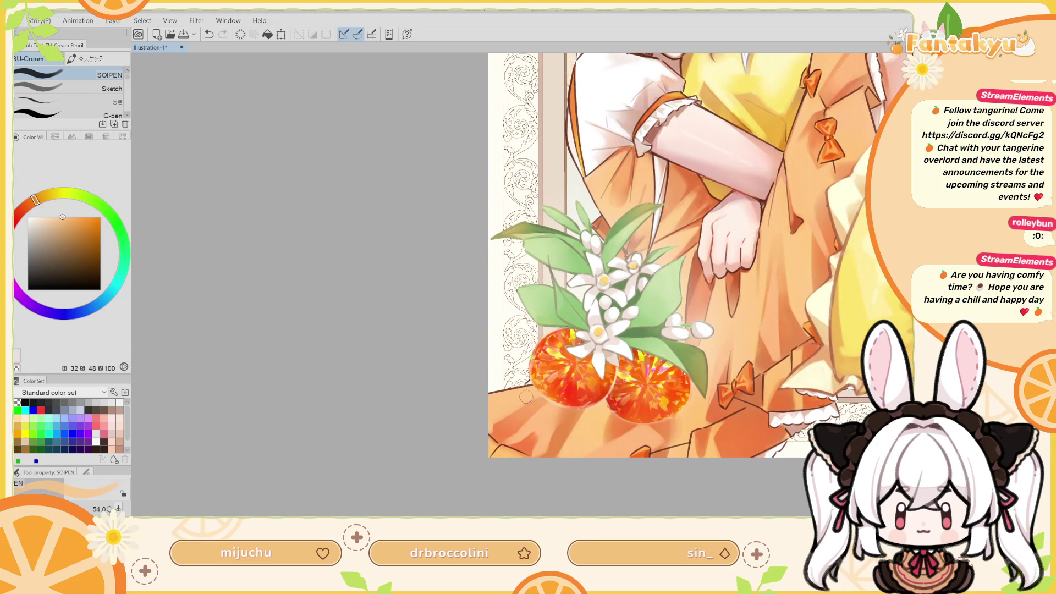
drag(515, 398, 562, 375)
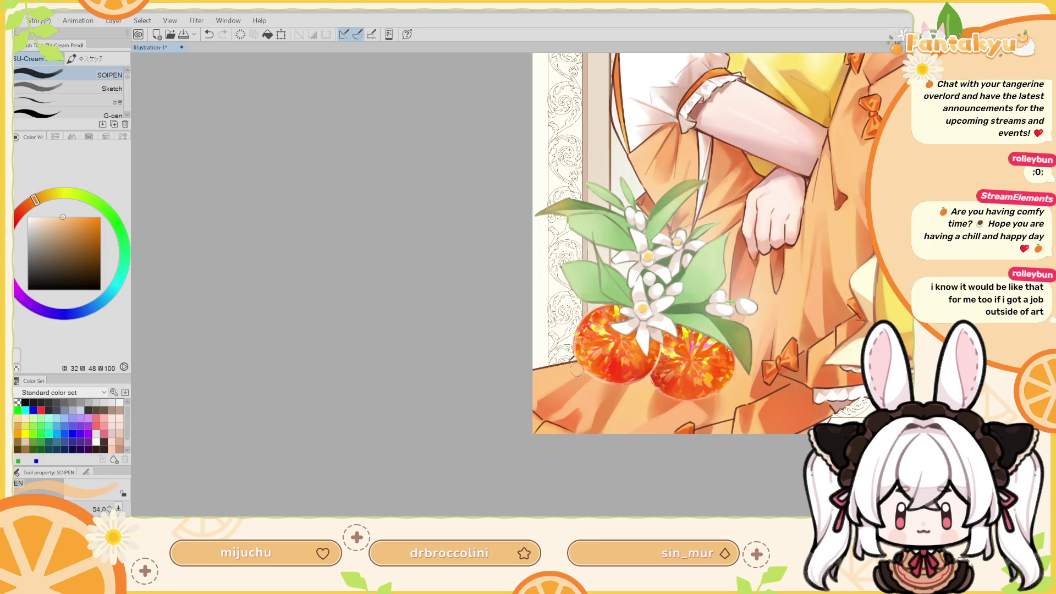
scroll(523, 363, up, 1)
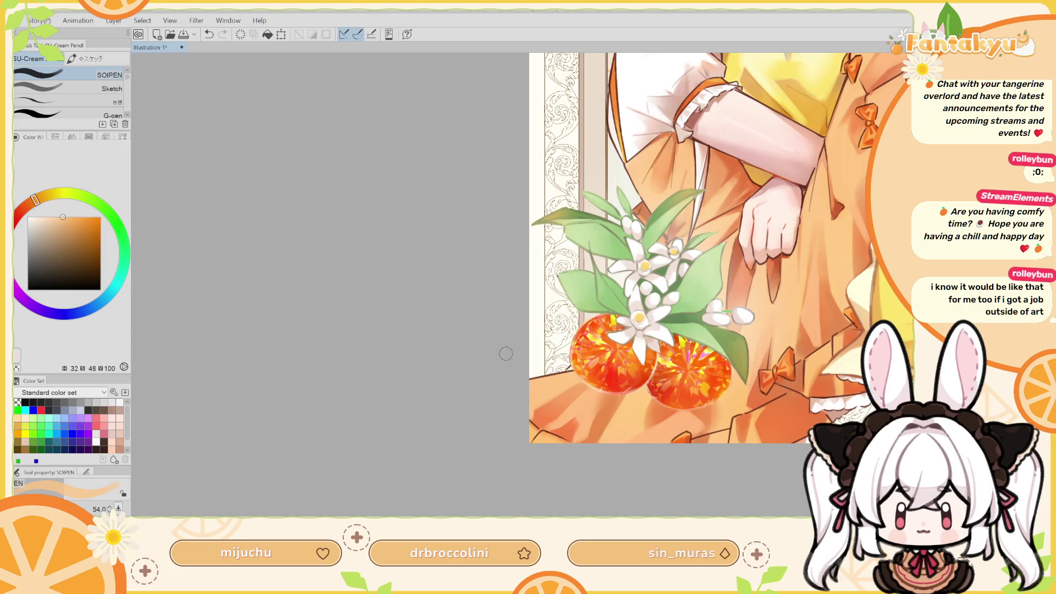
drag(564, 360, 532, 373)
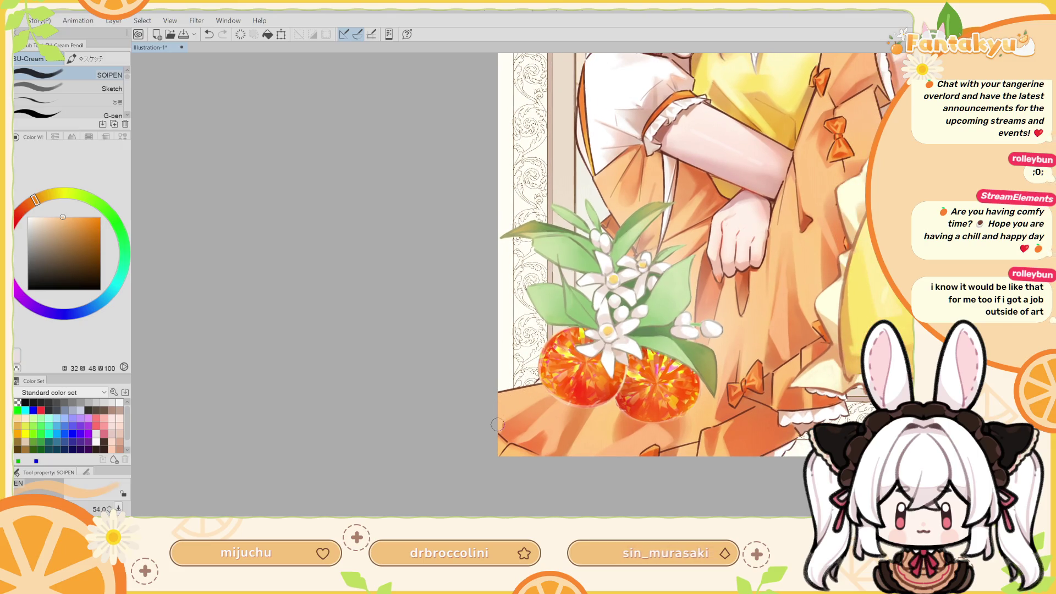
key(h)
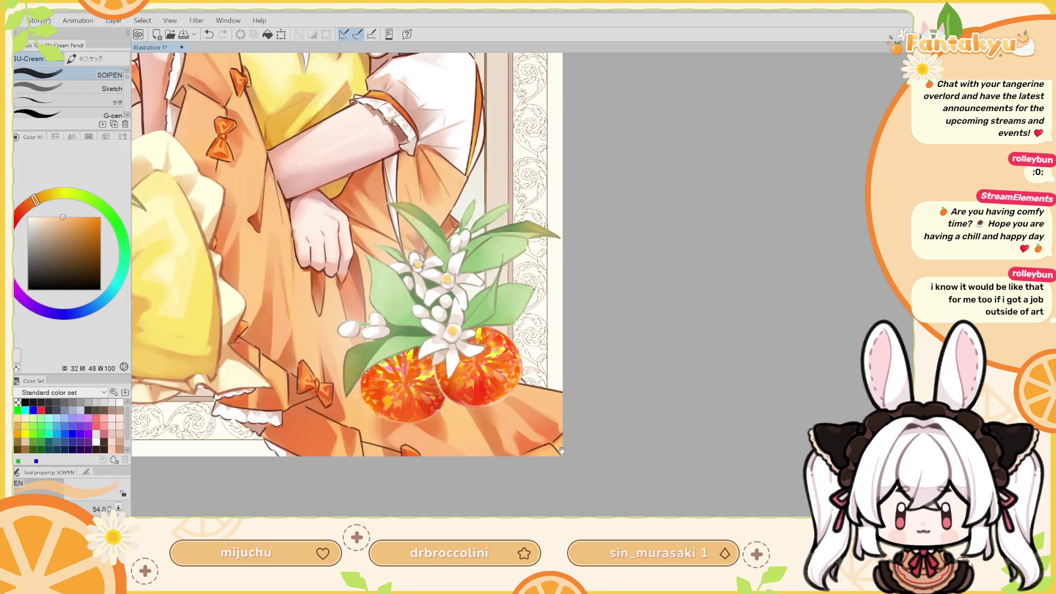
Sample a warmer peach near the frame corner and enlarge the brush to about 124
drag(572, 439, 601, 415)
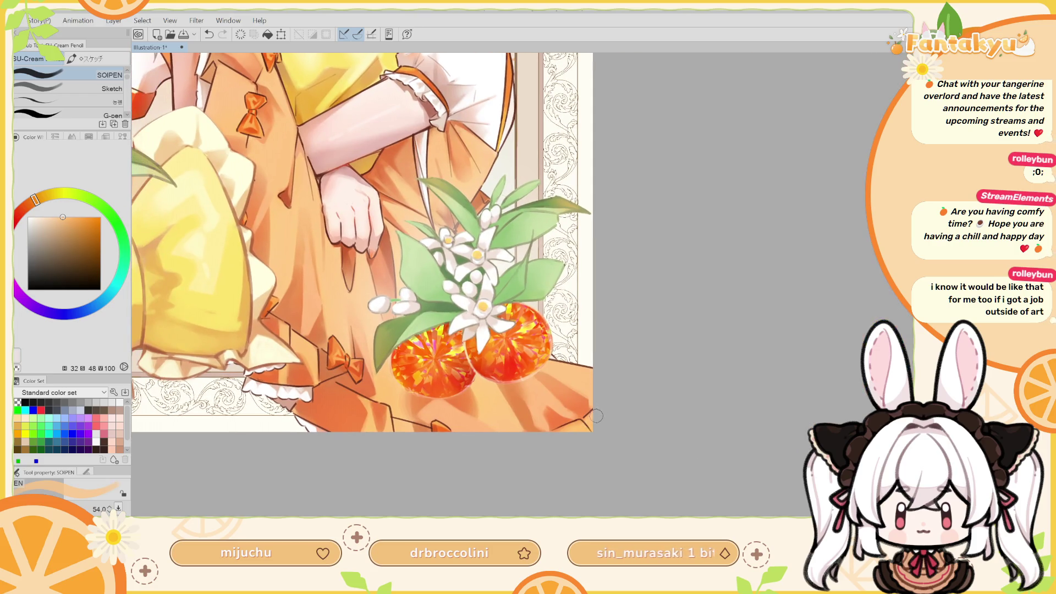
drag(593, 430, 599, 418)
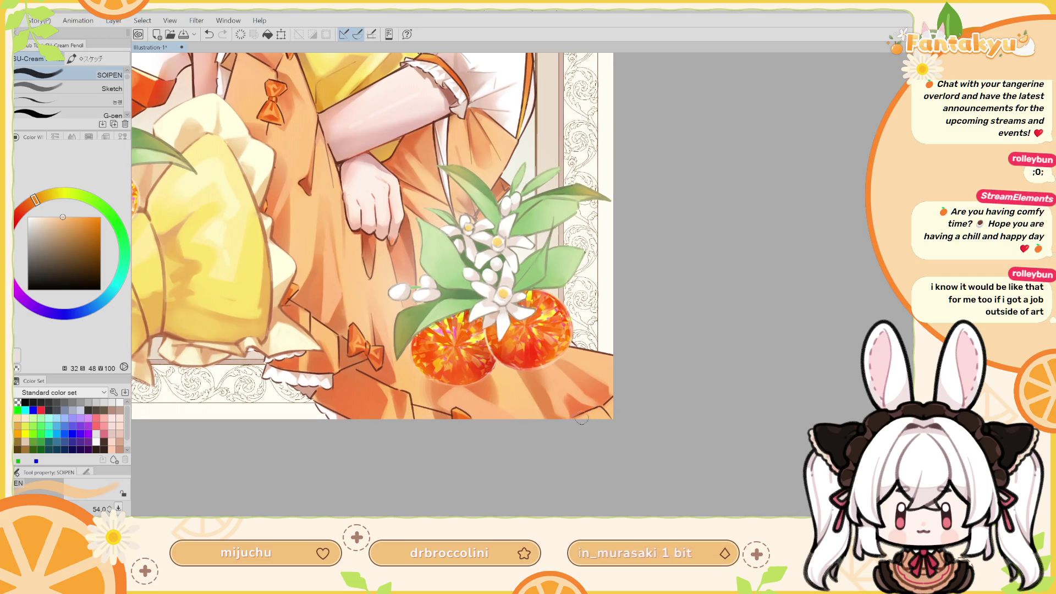
drag(545, 441, 602, 496)
key(h)
mouse_move(503, 458)
mouse_down()
mouse_move(536, 408)
mouse_move(560, 402)
mouse_up()
alt+click(548, 427)
drag(560, 457, 560, 444)
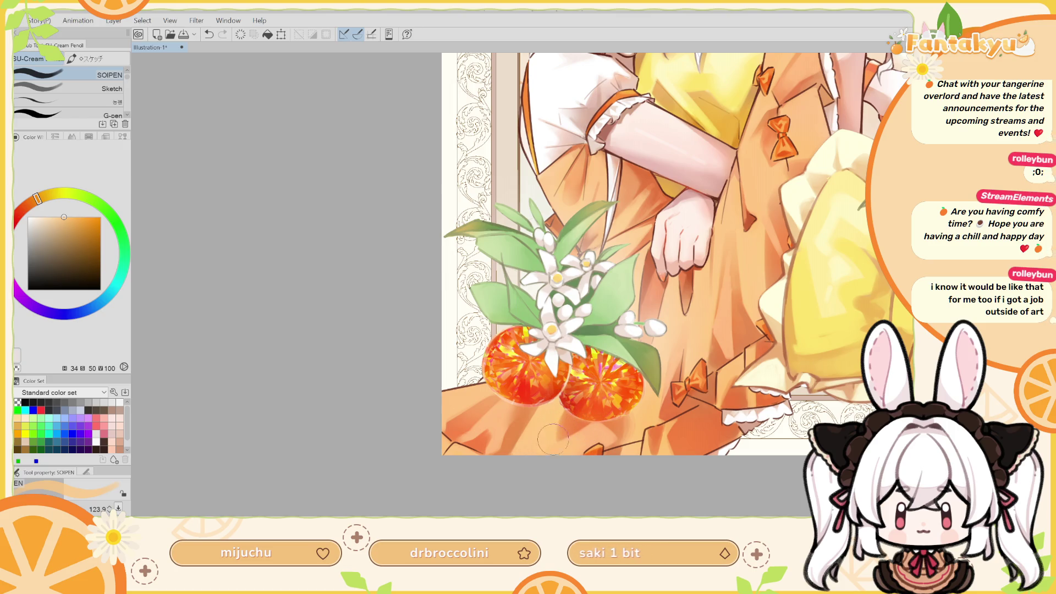
drag(563, 363, 533, 492)
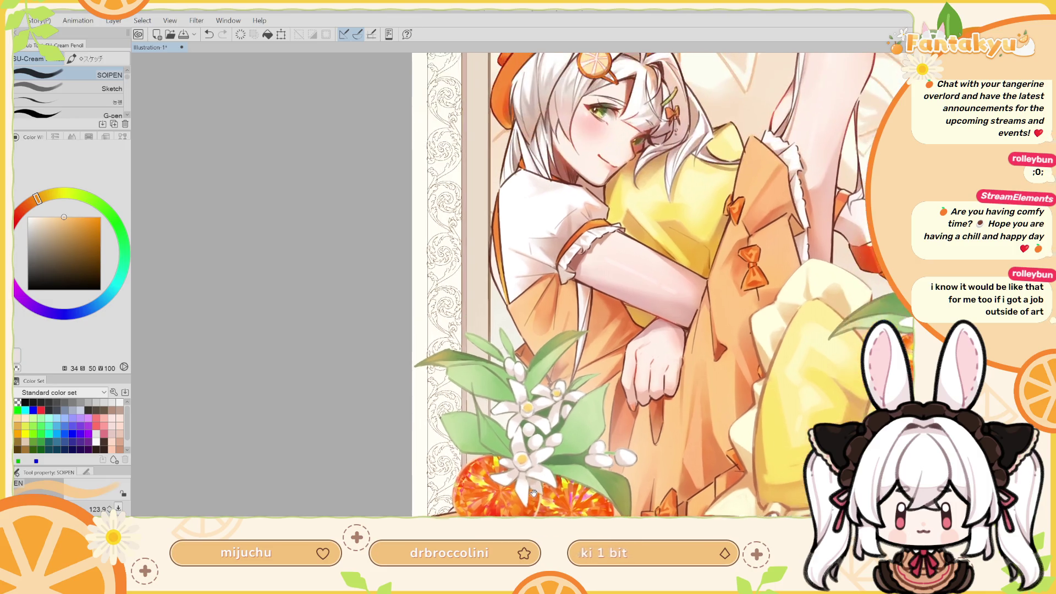
drag(553, 322, 570, 430)
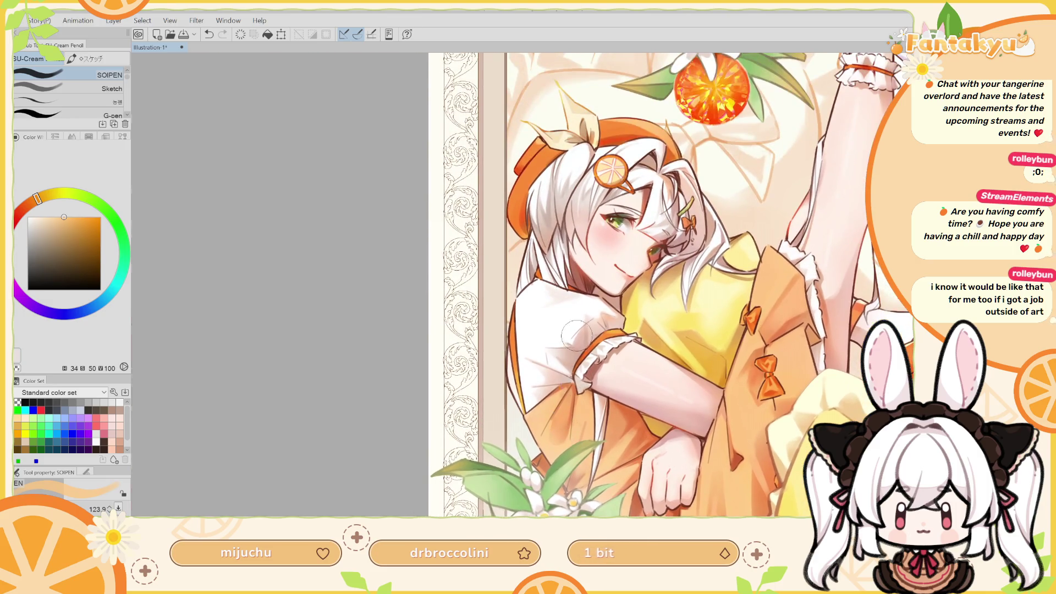
key(h)
drag(566, 364, 611, 366)
mouse_move(547, 370)
mouse_down()
mouse_move(581, 372)
mouse_move(591, 344)
mouse_move(578, 320)
mouse_up()
alt+click(585, 379)
key(r)
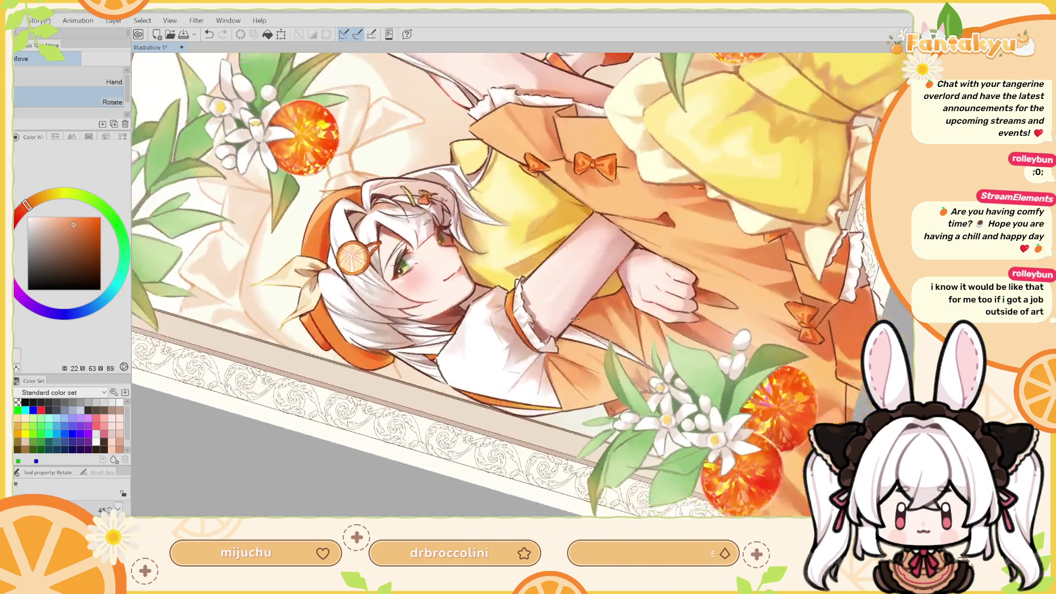
key(p)
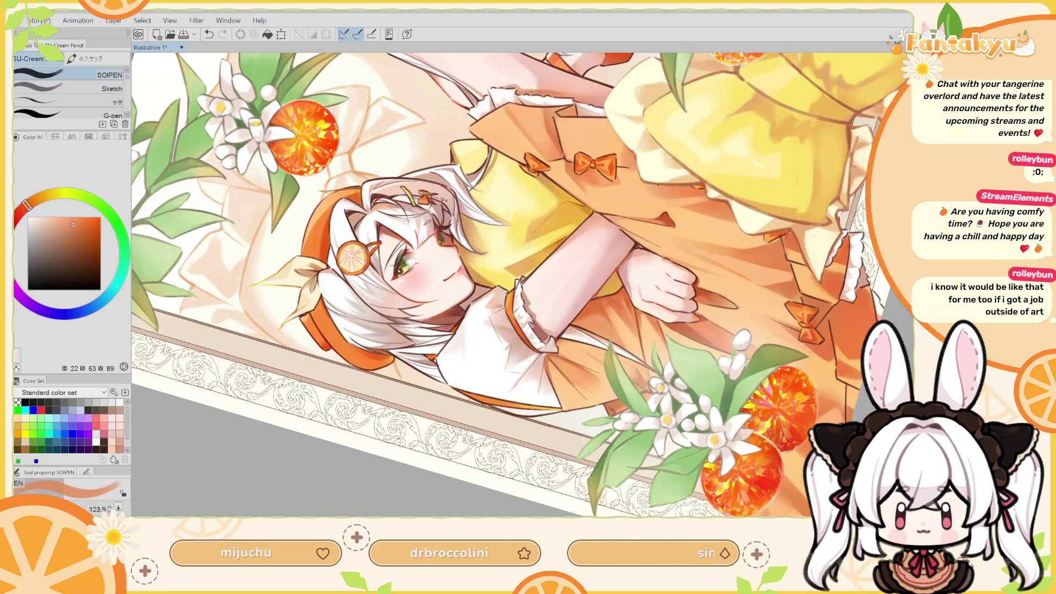
ctrl+alt+drag(548, 367, 542, 356)
key(ctrl+z)
key(bracketleft)
key(bracketleft)
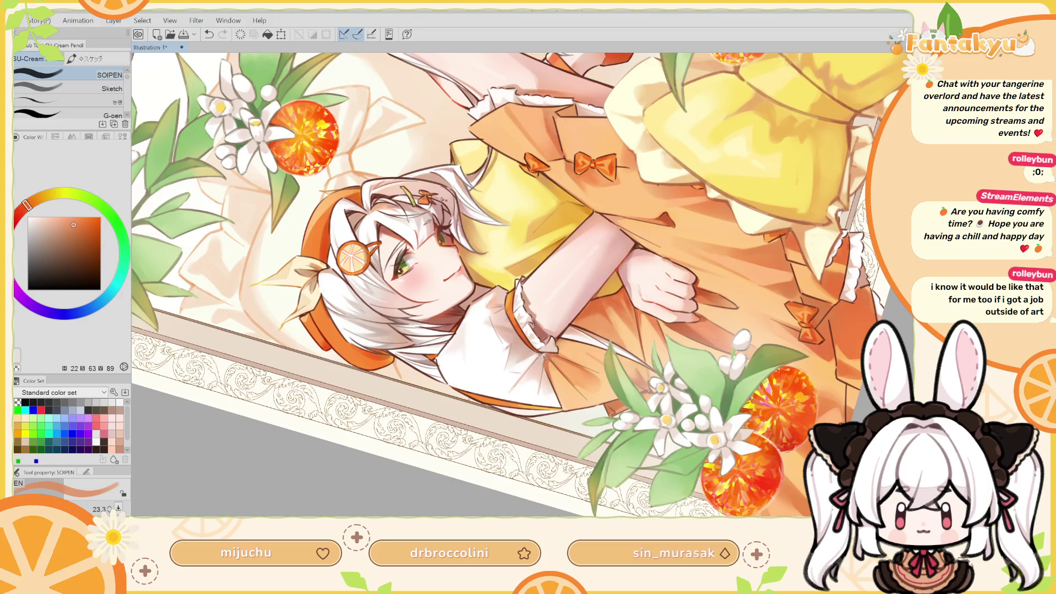
key(ctrl+z)
key(ctrl+z)
key(ctrl+z)
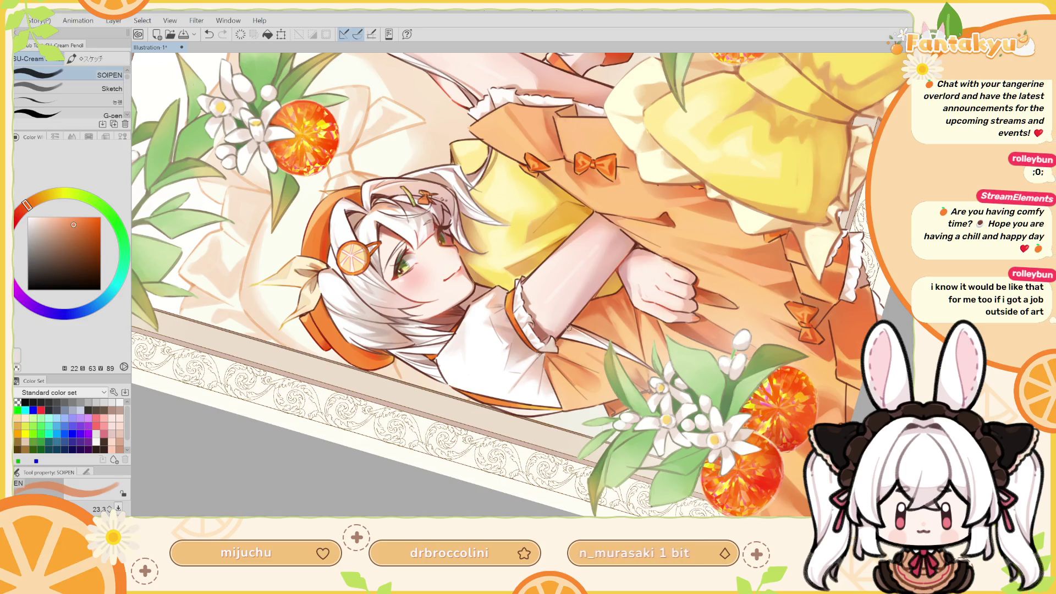
key(h)
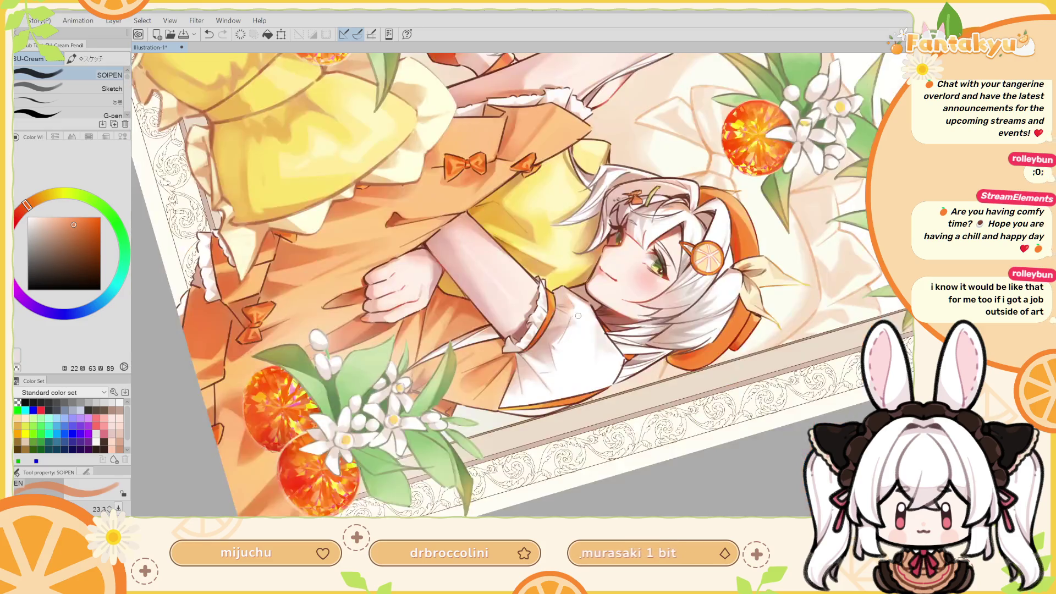
scroll(572, 311, up, 2)
key(h)
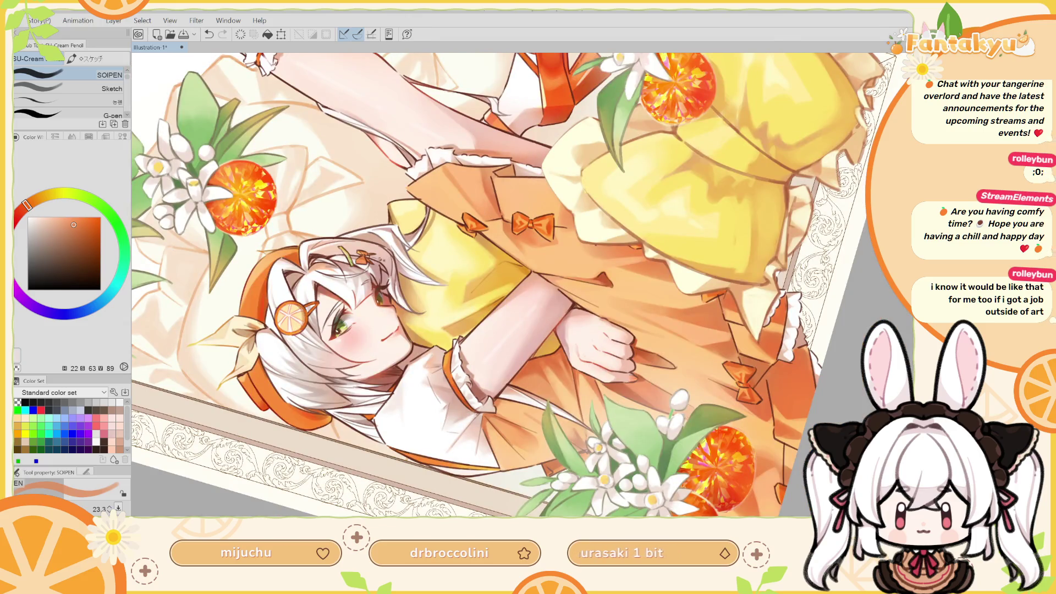
key(ctrl+0)
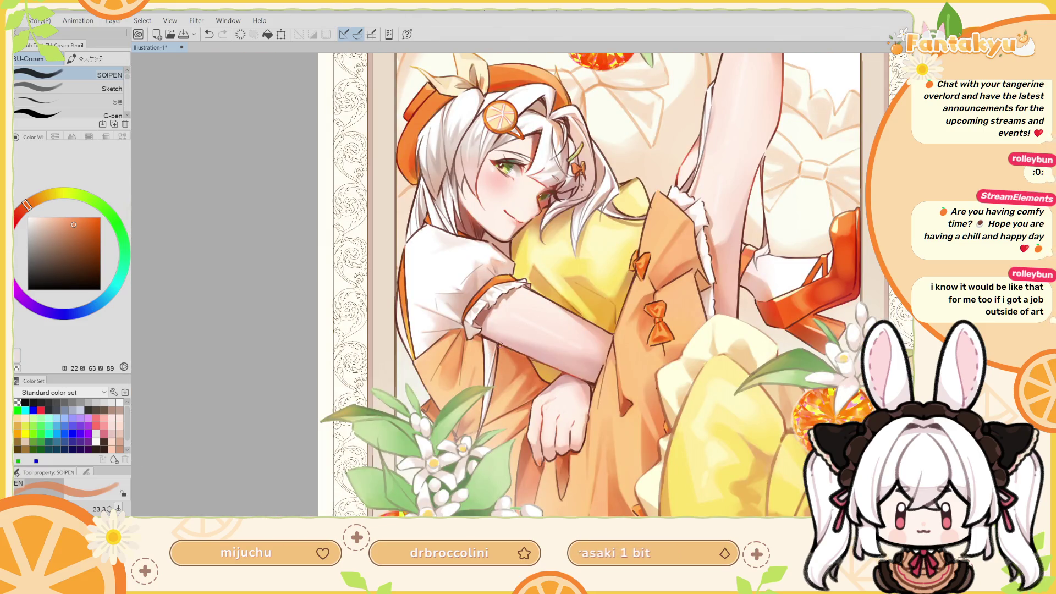
key(ctrl+z)
alt+click(520, 355)
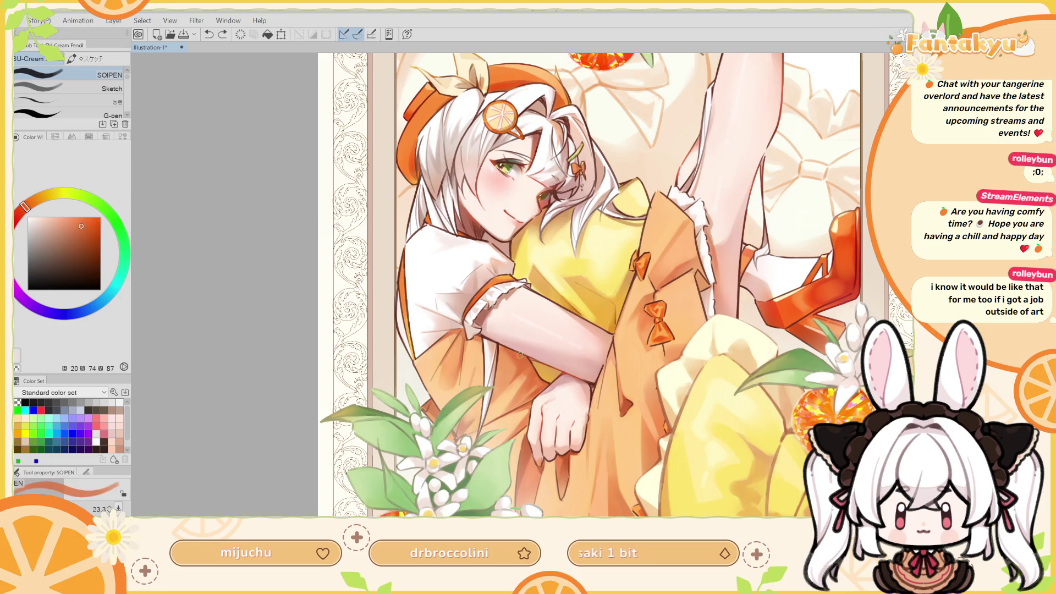
key(ctrl+z)
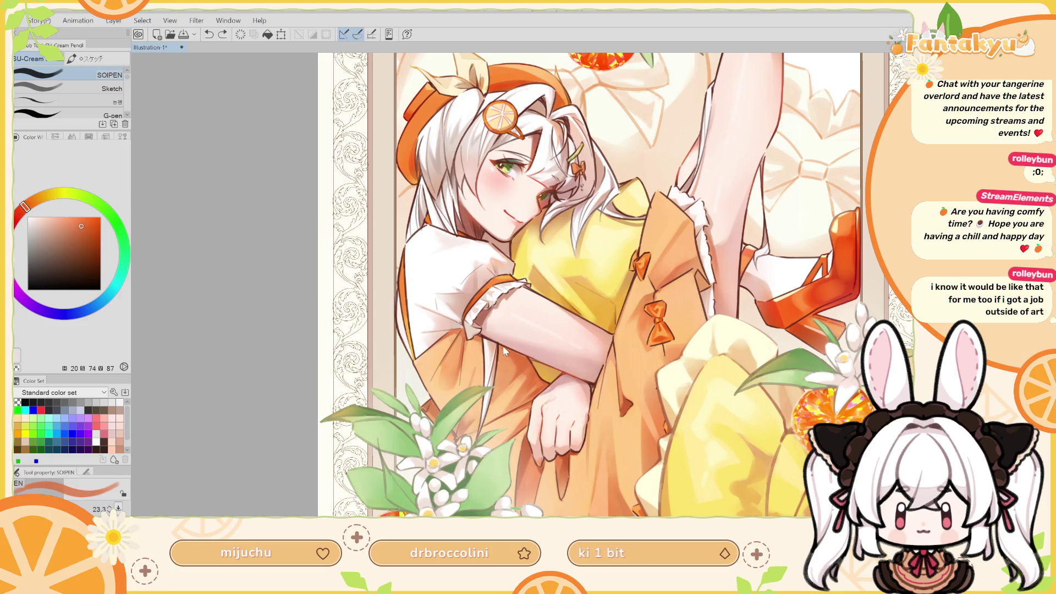